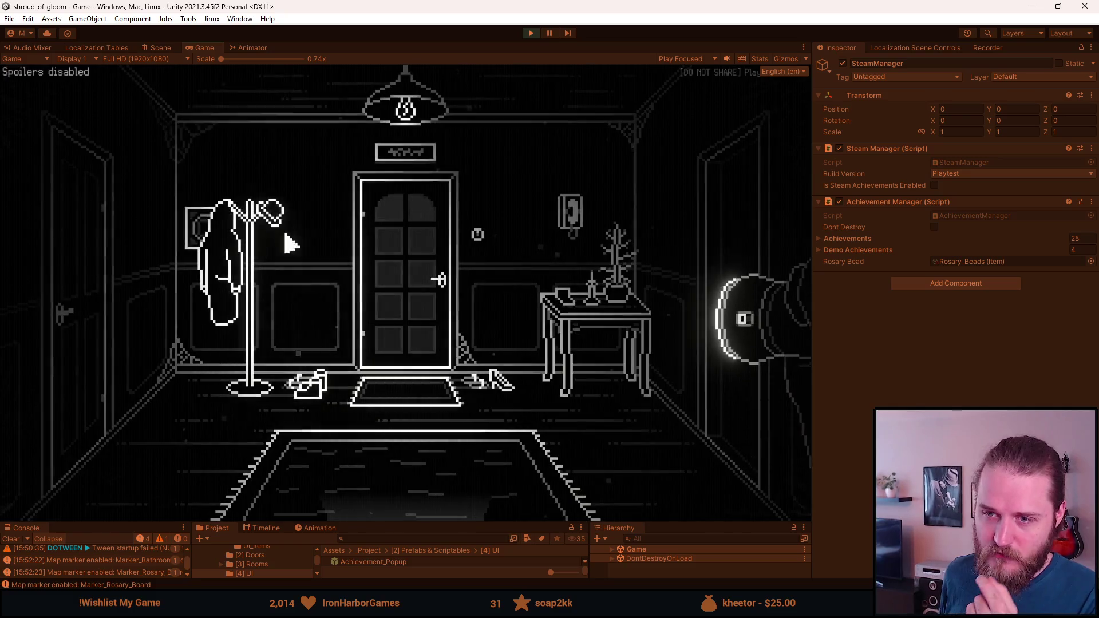
Take the hat off the coat rack for Looking Dapper, go through the hallway door, then pause.
{"action": "left_click", "coordinate": [280, 220]}
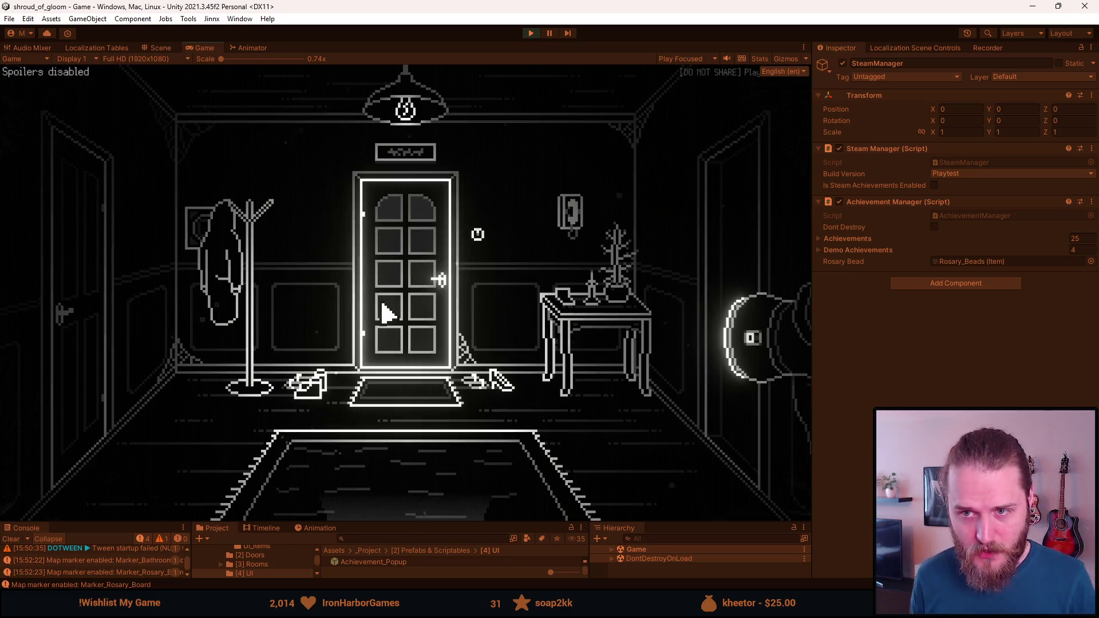
{"action": "left_click", "coordinate": [386, 309]}
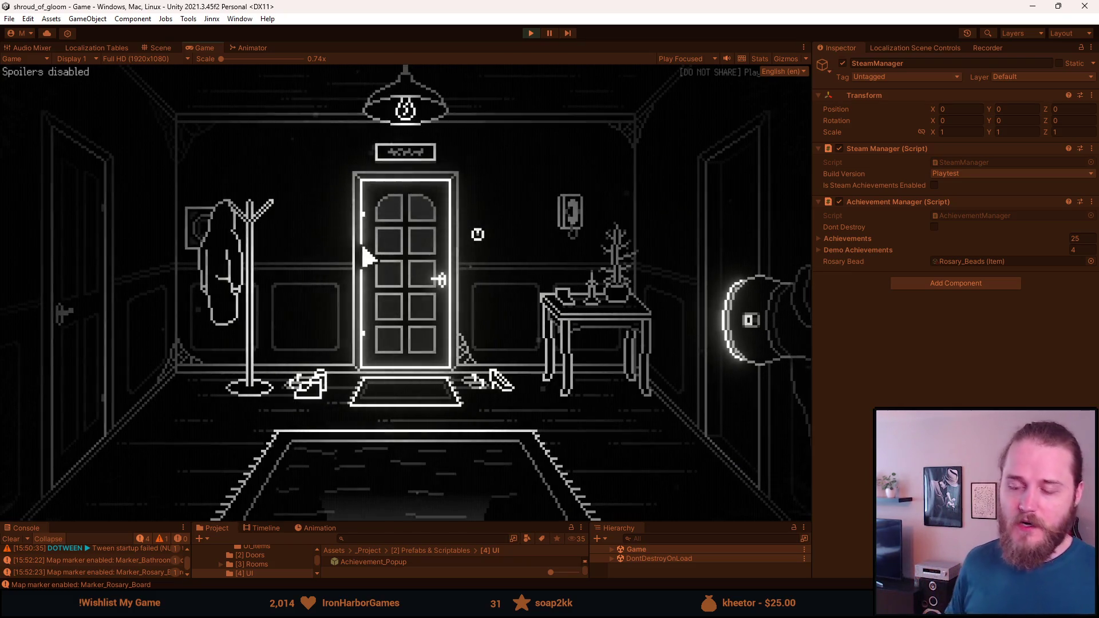
{"action": "key", "text": "Escape"}
Save and quit to the title screen, then open the save slot list with Start.
{"action": "left_click", "coordinate": [384, 371]}
{"action": "left_click", "coordinate": [178, 292]}
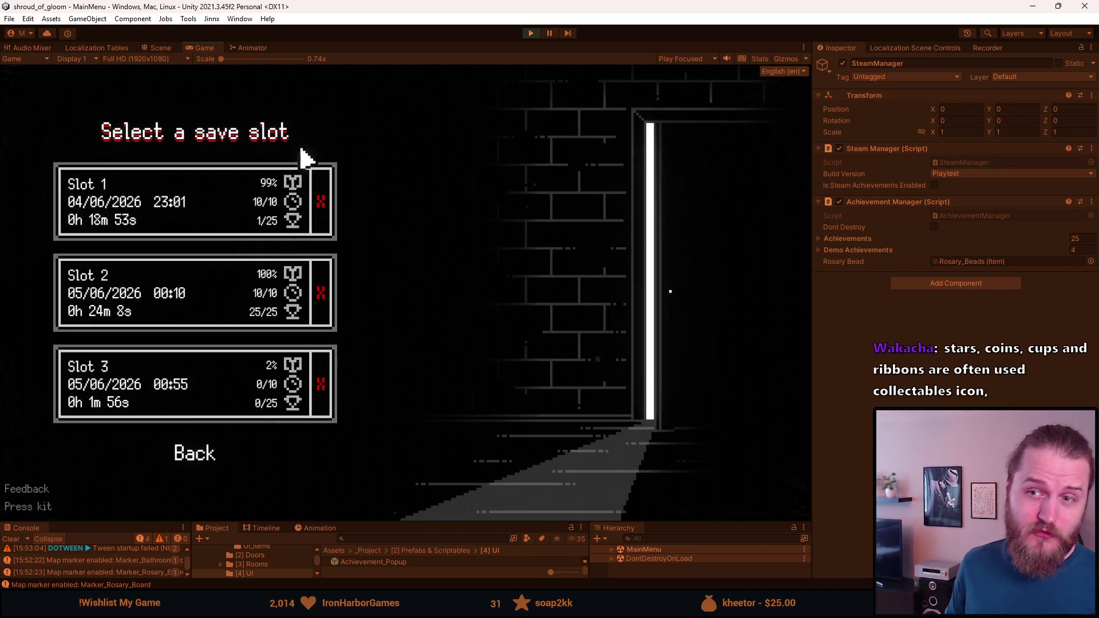
{"action": "left_click", "coordinate": [289, 360]}
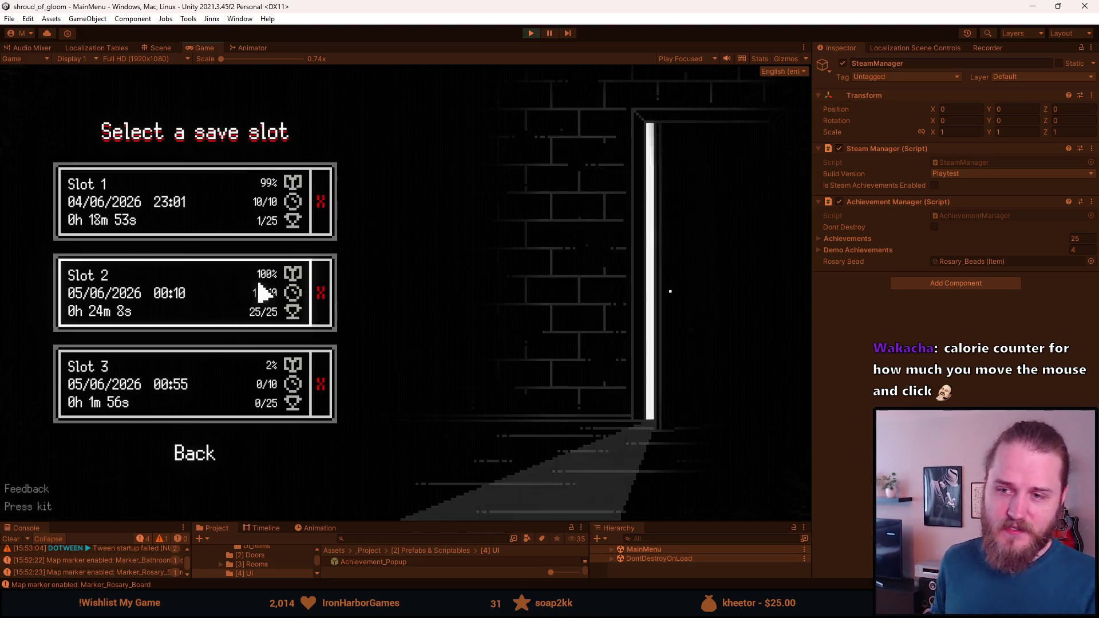
Open Slot 2's 'Story completed' prompt, back out to the title menu, and reopen the save slots.
{"action": "left_click", "coordinate": [173, 306]}
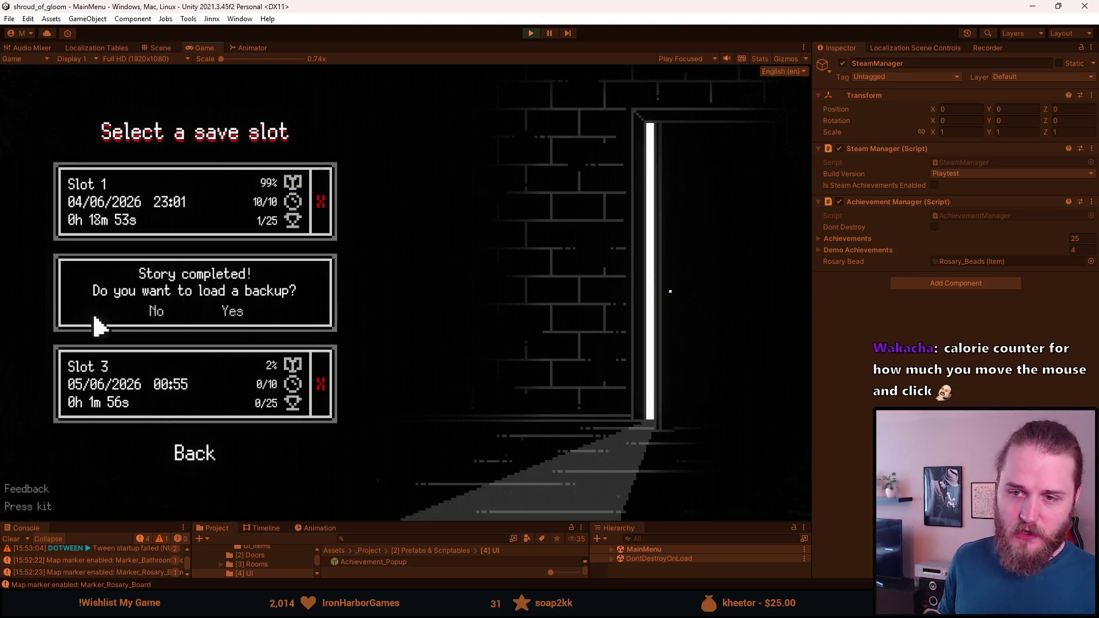
{"action": "left_click", "coordinate": [198, 459]}
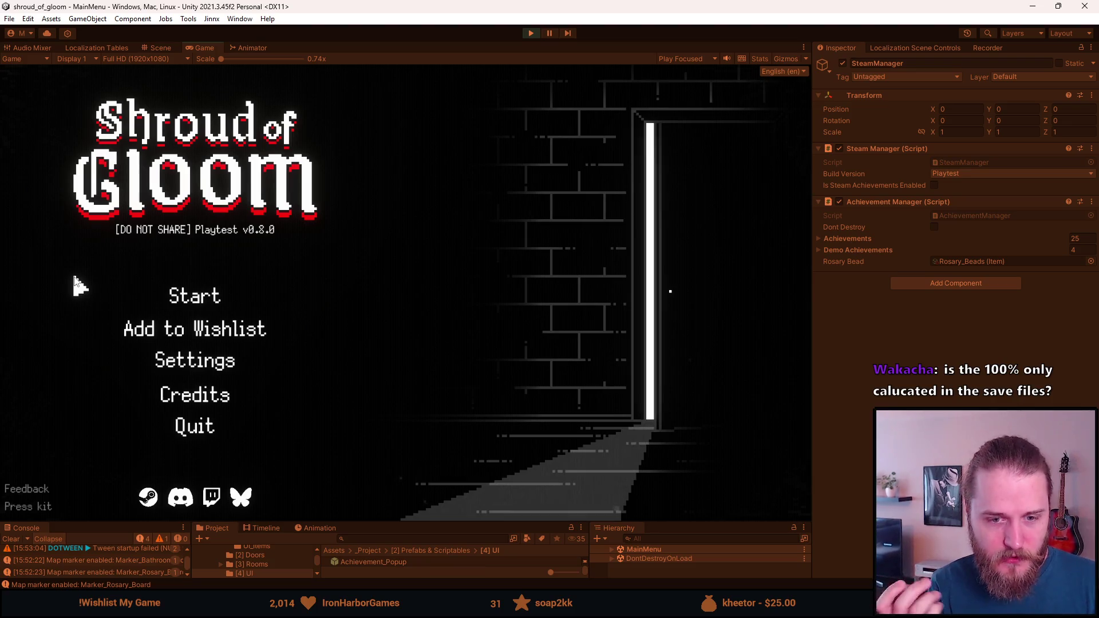
{"action": "left_click", "coordinate": [176, 295]}
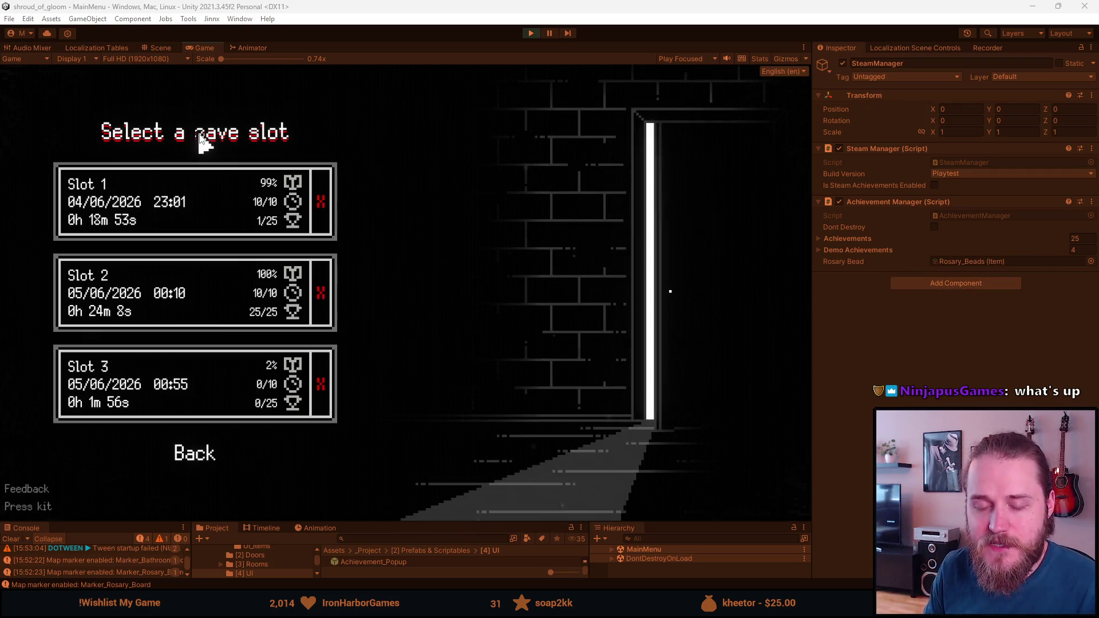
Leave the save-slot screen and return to the Shroud of Gloom title menu.
{"action": "left_click", "coordinate": [199, 458]}
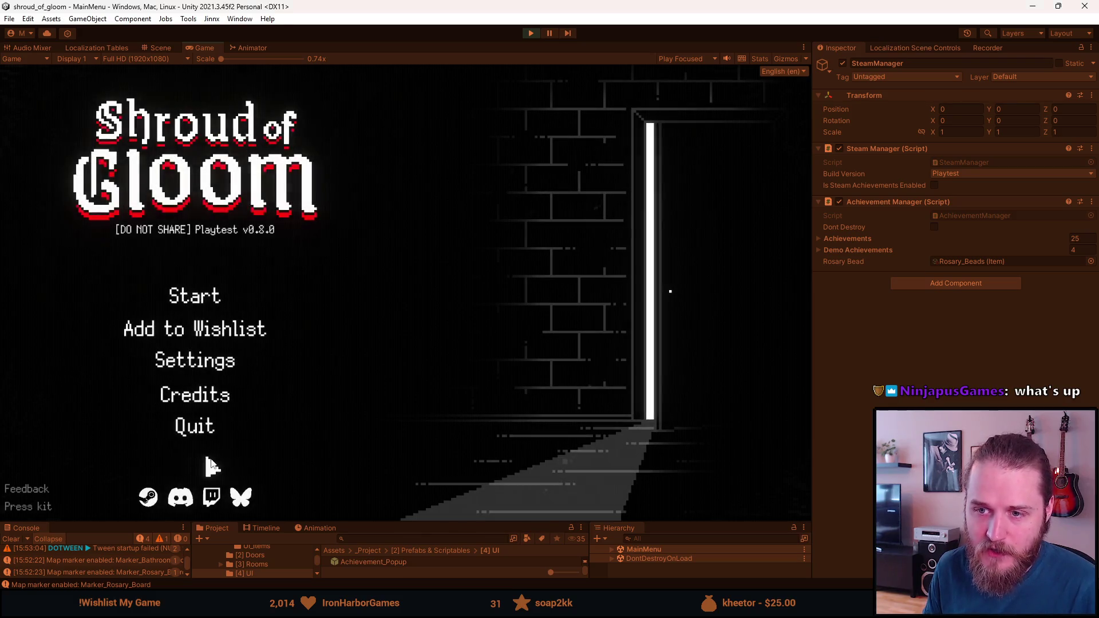
Visit Settings and back, then reload the game from the F1 developer tools.
{"action": "left_click", "coordinate": [171, 365]}
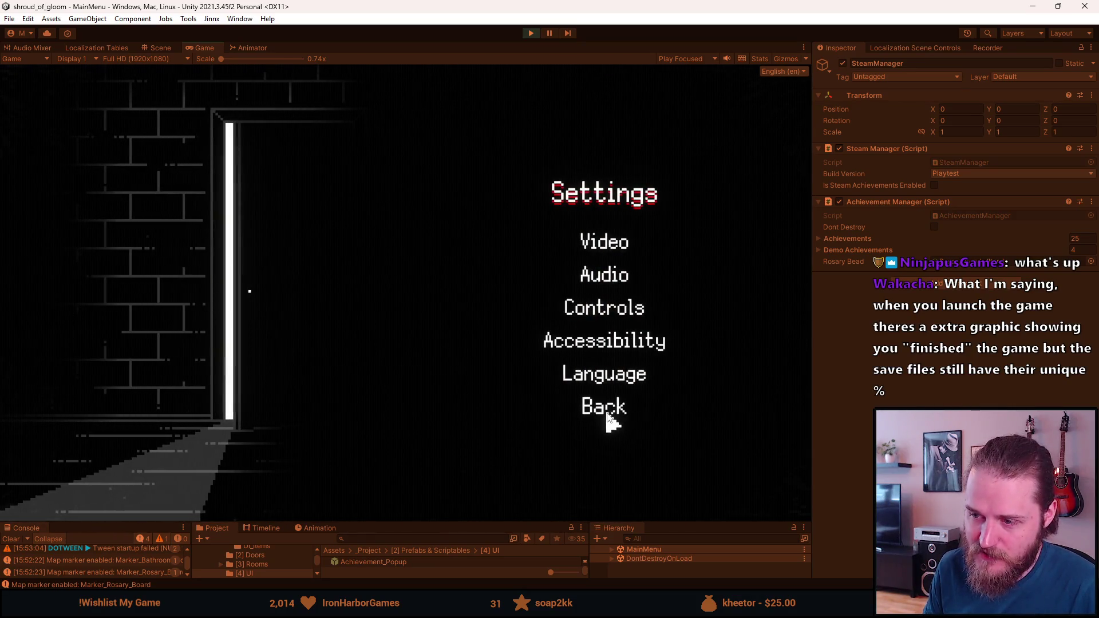
{"action": "left_click", "coordinate": [607, 414]}
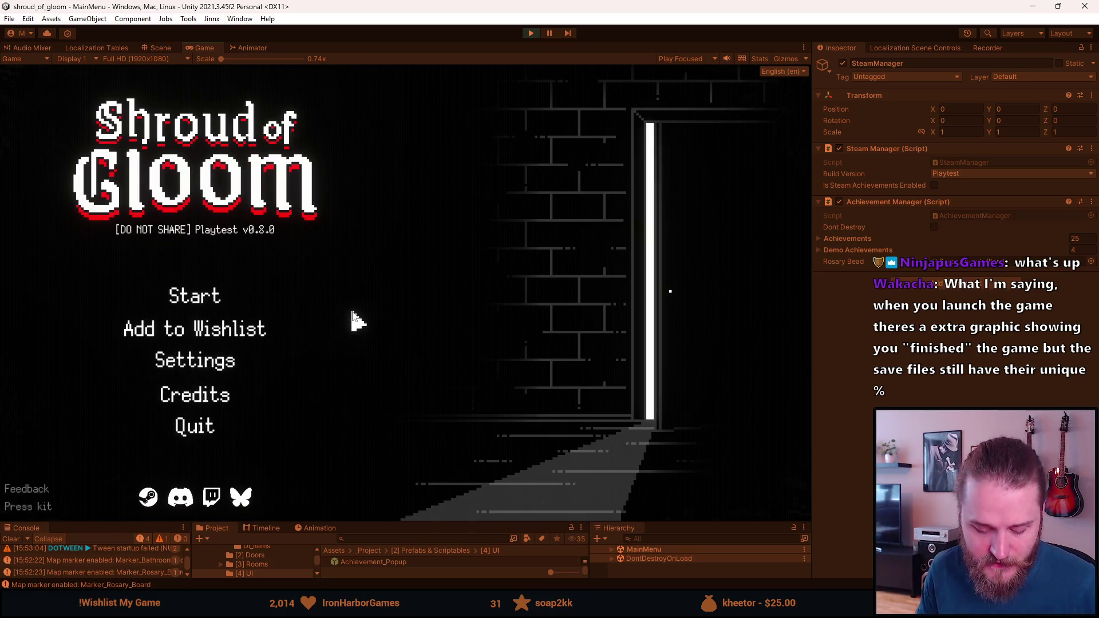
{"action": "key", "text": "F1"}
{"action": "left_click", "coordinate": [280, 184]}
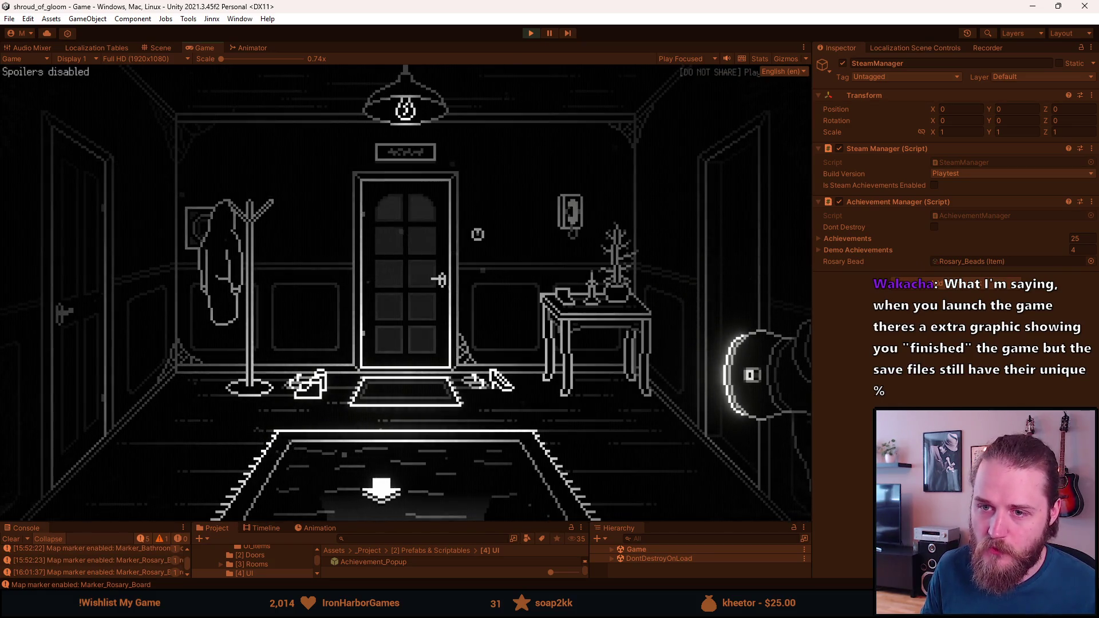
Light the candle, then walk through the staircase hall into the TV room.
{"action": "left_click", "coordinate": [595, 297]}
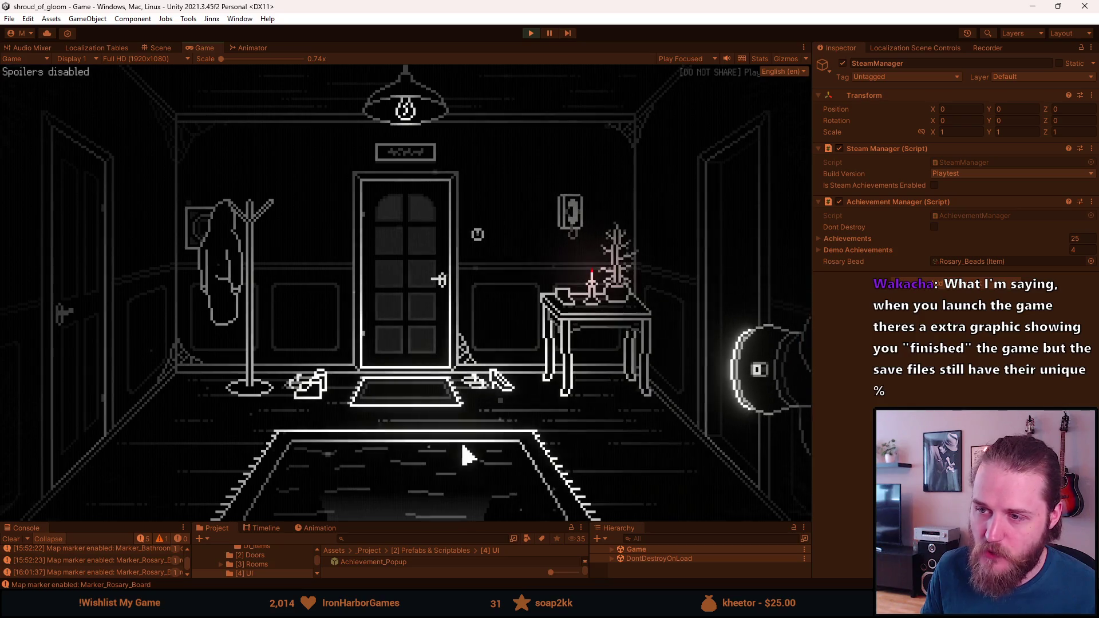
{"action": "left_click", "coordinate": [380, 495]}
{"action": "left_click", "coordinate": [100, 382]}
Inspect the TV screen up close, return to the staircase hall, and open the developer tools.
{"action": "left_click", "coordinate": [395, 320]}
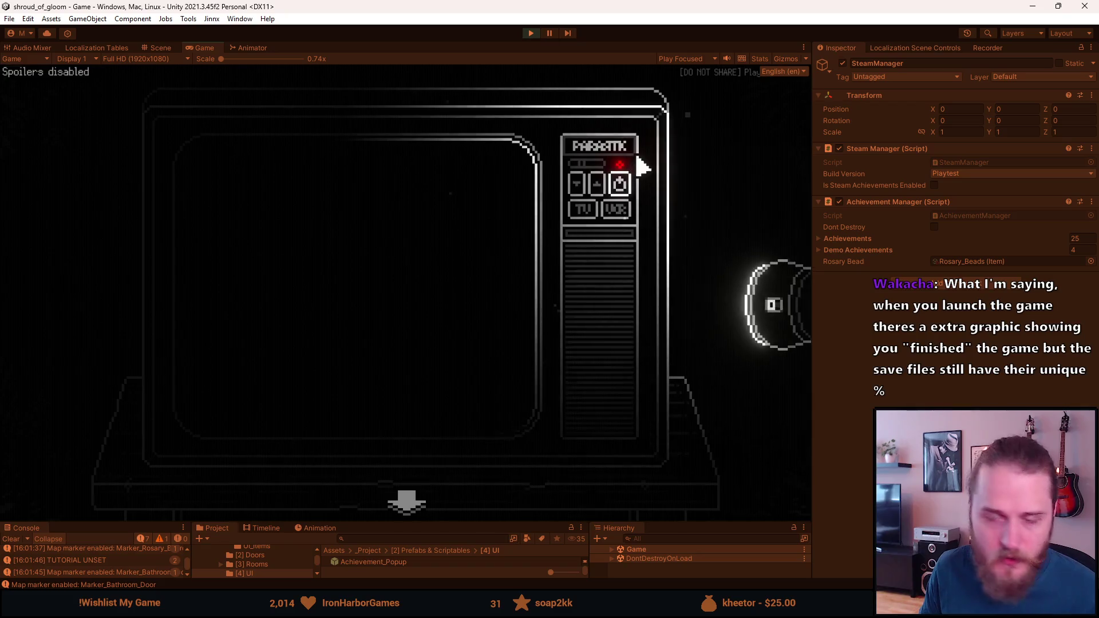
{"action": "left_click", "coordinate": [407, 503]}
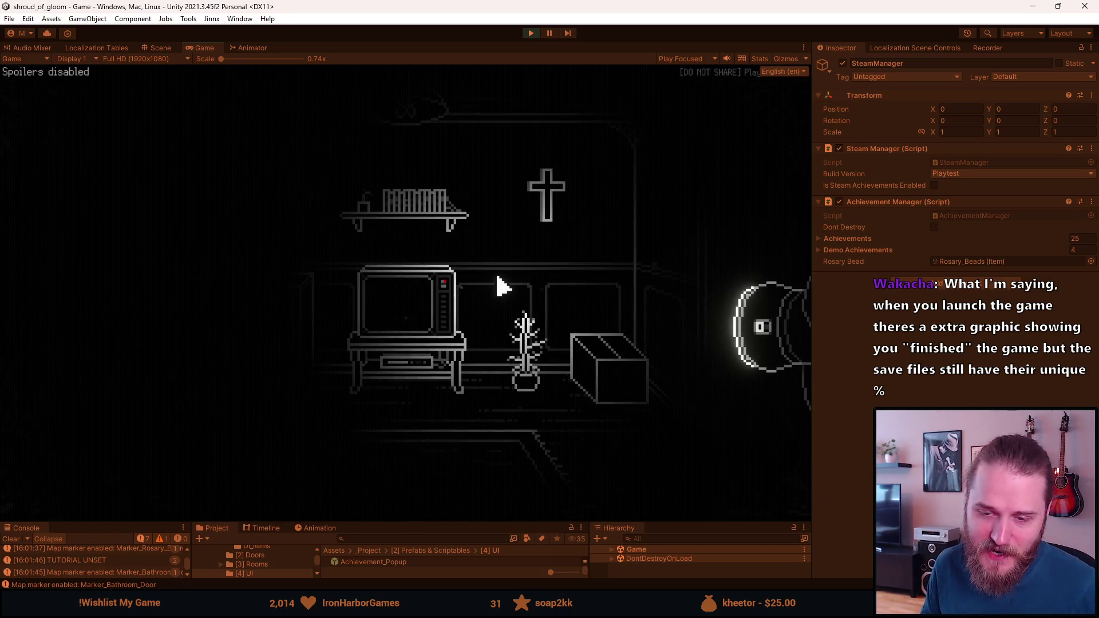
{"action": "left_click", "coordinate": [701, 236]}
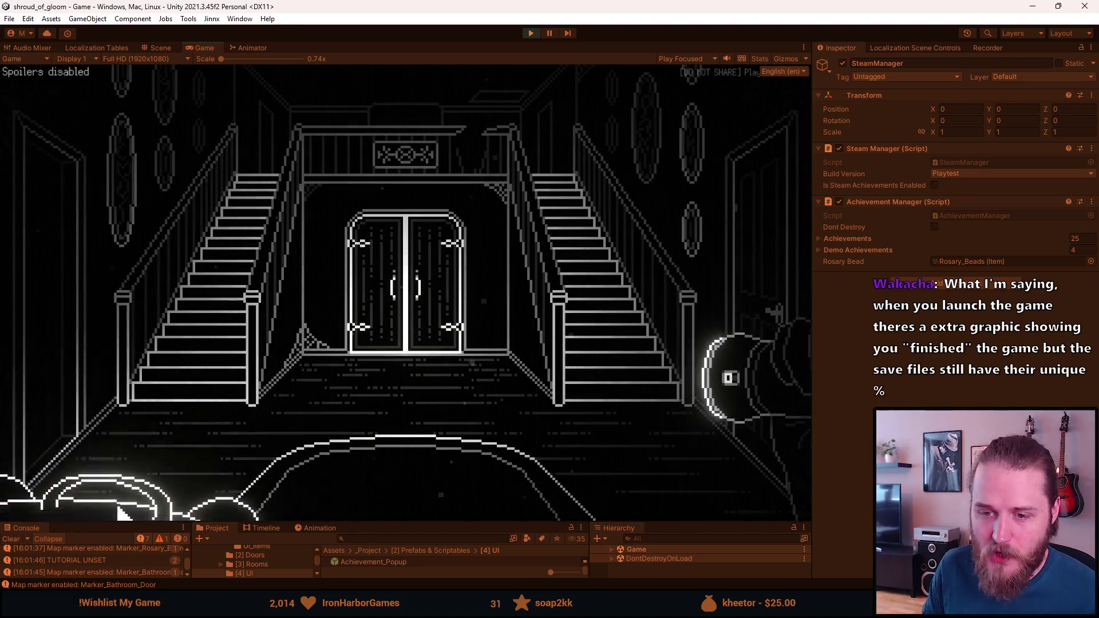
{"action": "left_click", "coordinate": [126, 508]}
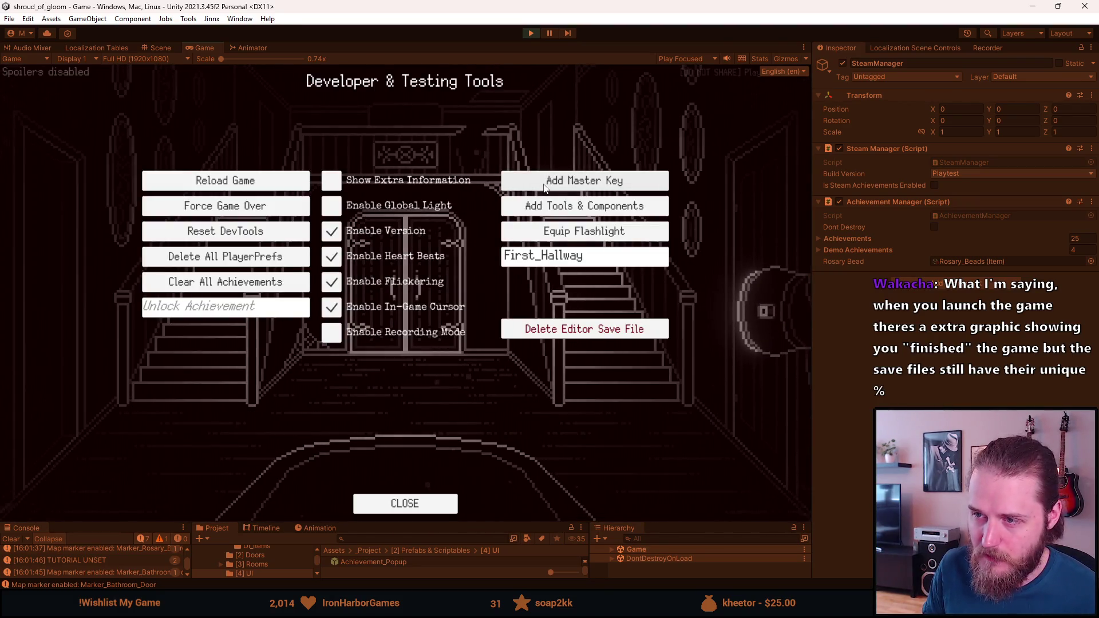
Close the developer tools, walk through the entry room into the kitchen, pause, and stop Play mode.
{"action": "key", "text": "Escape"}
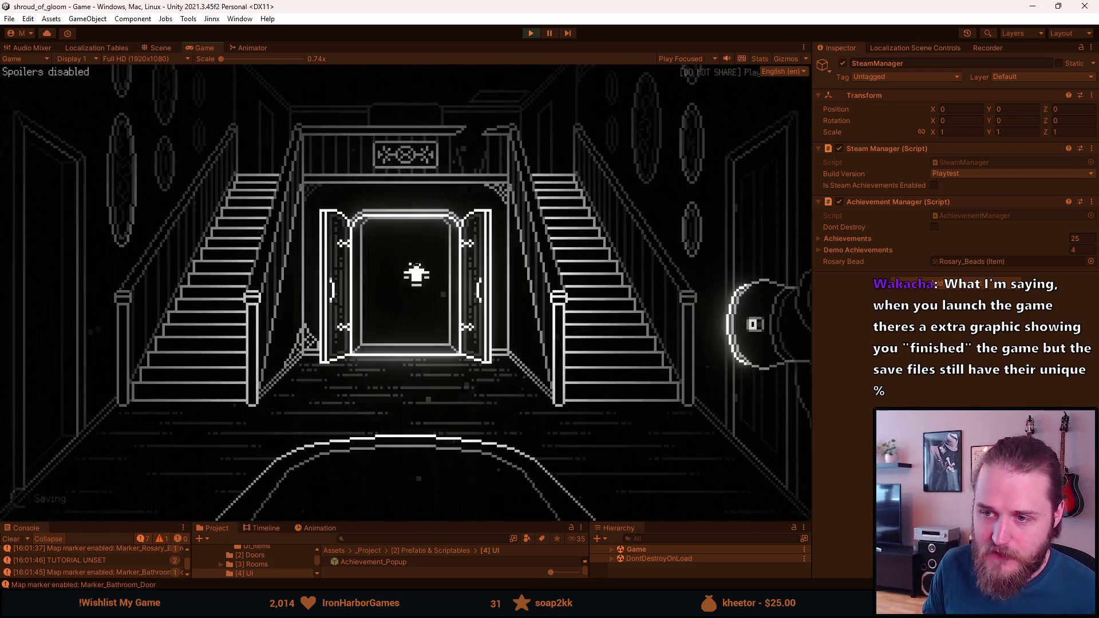
{"action": "left_click", "coordinate": [416, 269]}
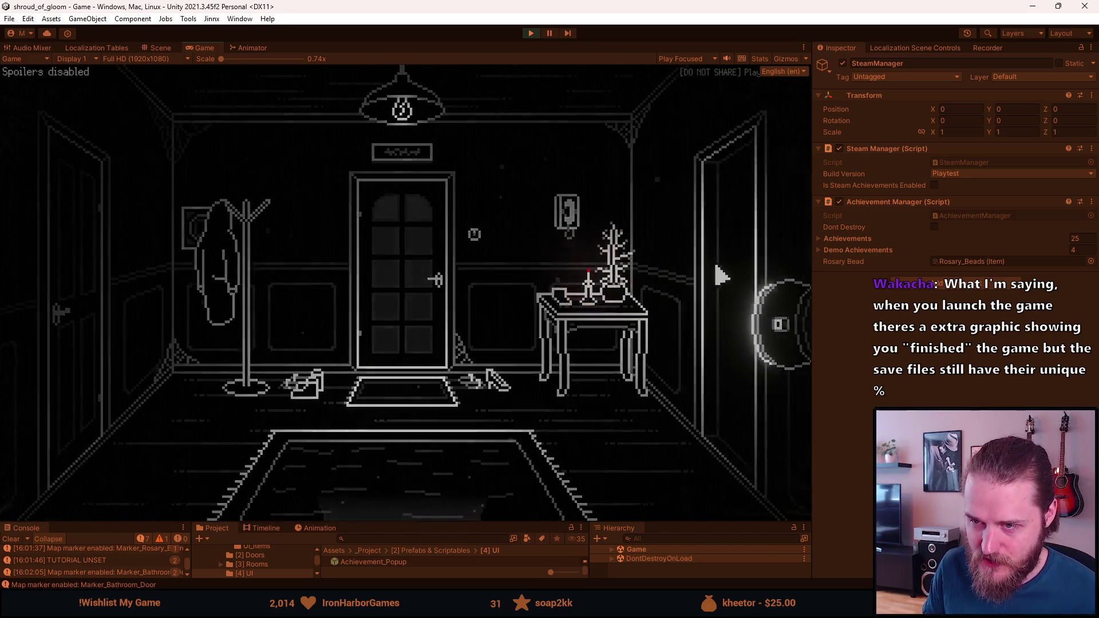
{"action": "left_click", "coordinate": [722, 276]}
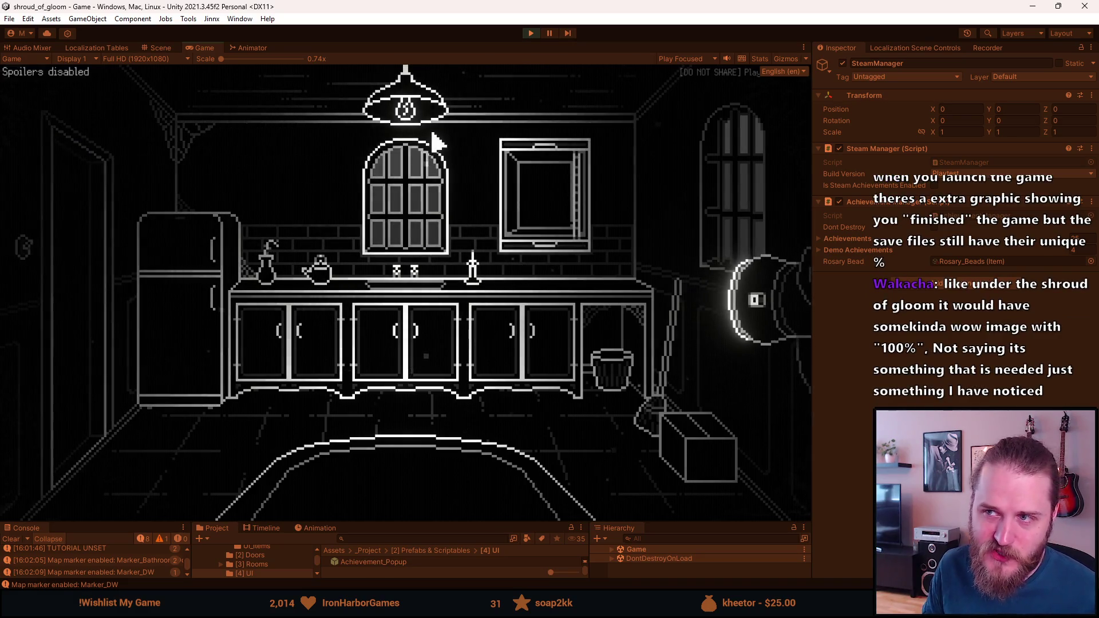
{"action": "key", "text": "Escape"}
{"action": "left_click", "coordinate": [524, 33]}
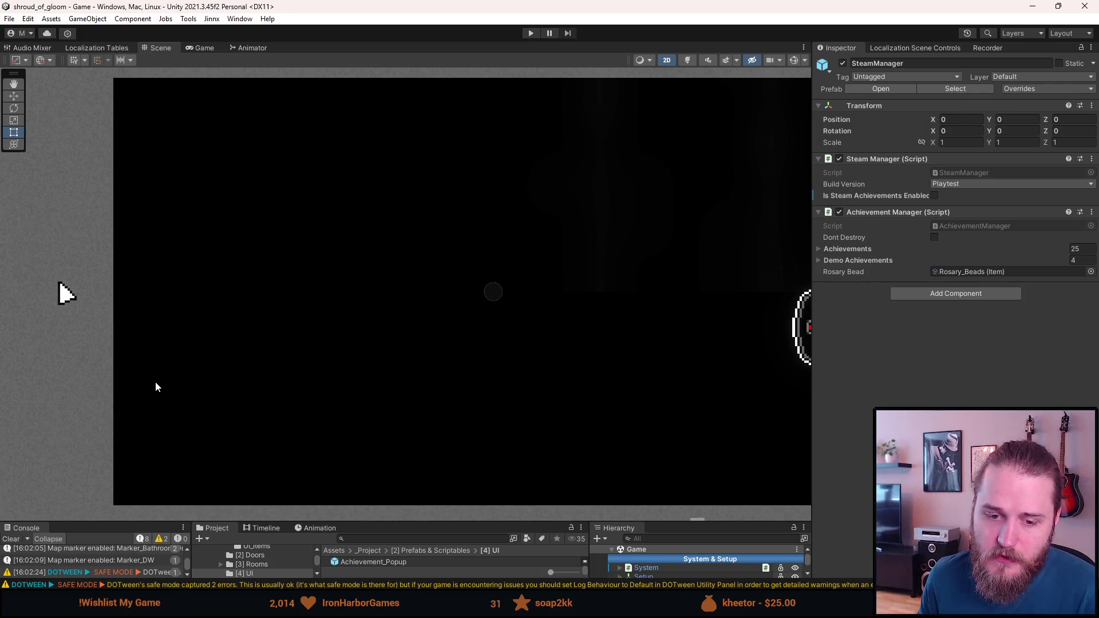
Raise the bottom panels, clear the Console, and expand the Game canvas in the Hierarchy.
{"action": "left_click_drag", "start_coordinate": [399, 518], "coordinate": [395, 455]}
{"action": "left_click_drag", "start_coordinate": [527, 328], "coordinate": [441, 329]}
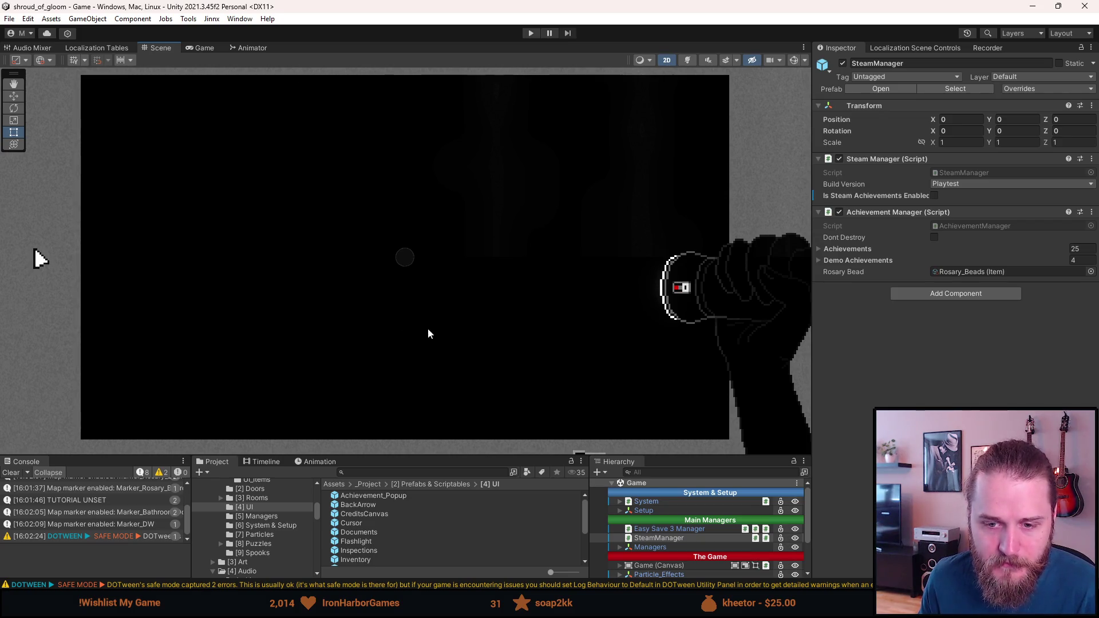
{"action": "left_click", "coordinate": [12, 474]}
{"action": "mouse_move", "coordinate": [390, 452]}
{"action": "left_mouse_down"}
{"action": "mouse_move", "coordinate": [387, 424]}
{"action": "mouse_move", "coordinate": [382, 449]}
{"action": "left_mouse_up"}
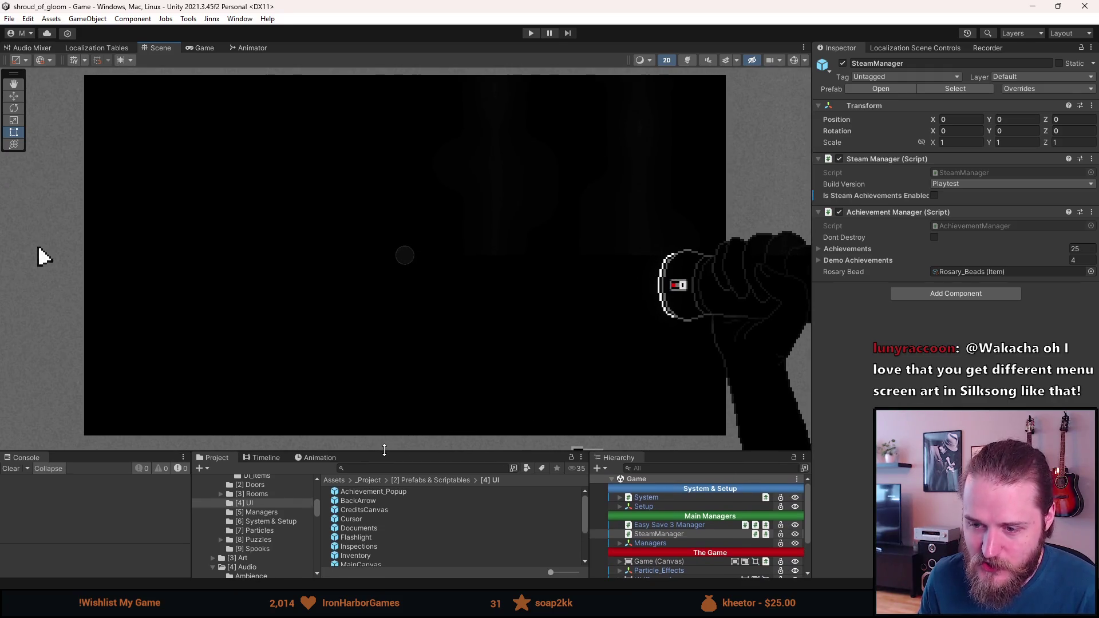
{"action": "left_click", "coordinate": [620, 562]}
{"action": "scroll", "coordinate": [622, 558], "scroll_direction": "down", "scroll_amount": 1}
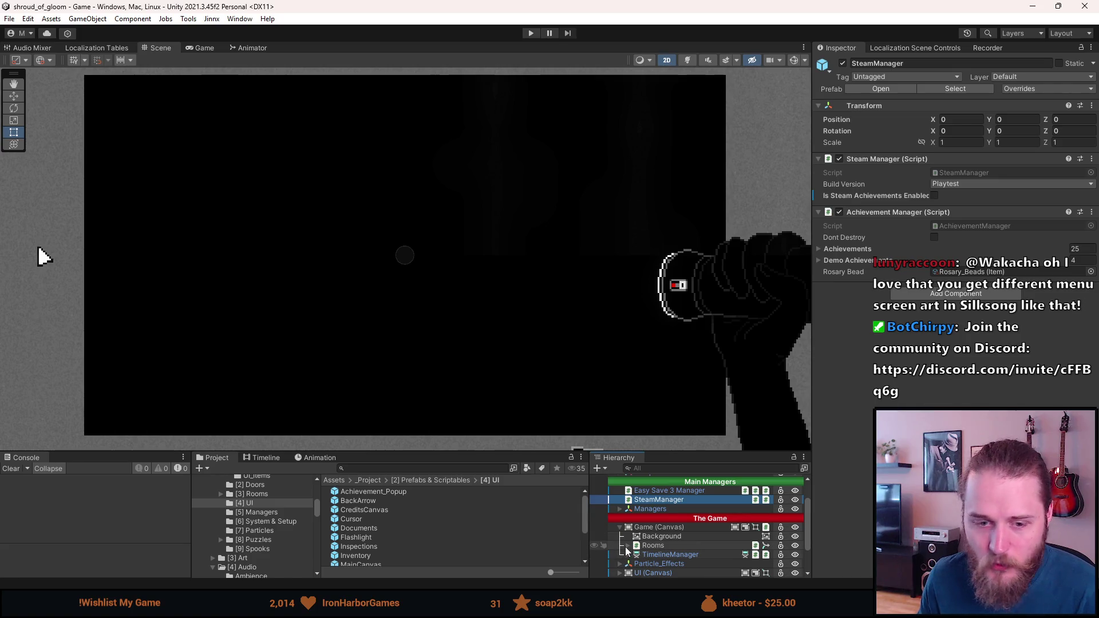
Expand Rooms and show Outside_Entrance, Outside_Car, then Outside_Garage, finally hiding Outside_Garage.
{"action": "left_click", "coordinate": [627, 547]}
{"action": "scroll", "coordinate": [626, 547], "scroll_direction": "down", "scroll_amount": 3}
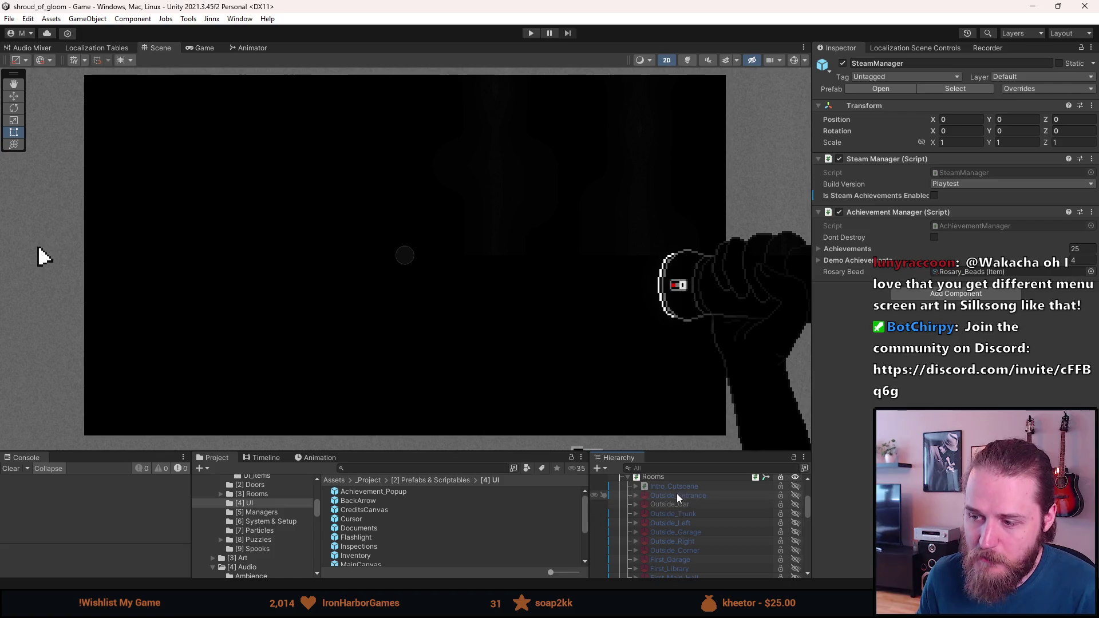
{"action": "key", "text": "a"}
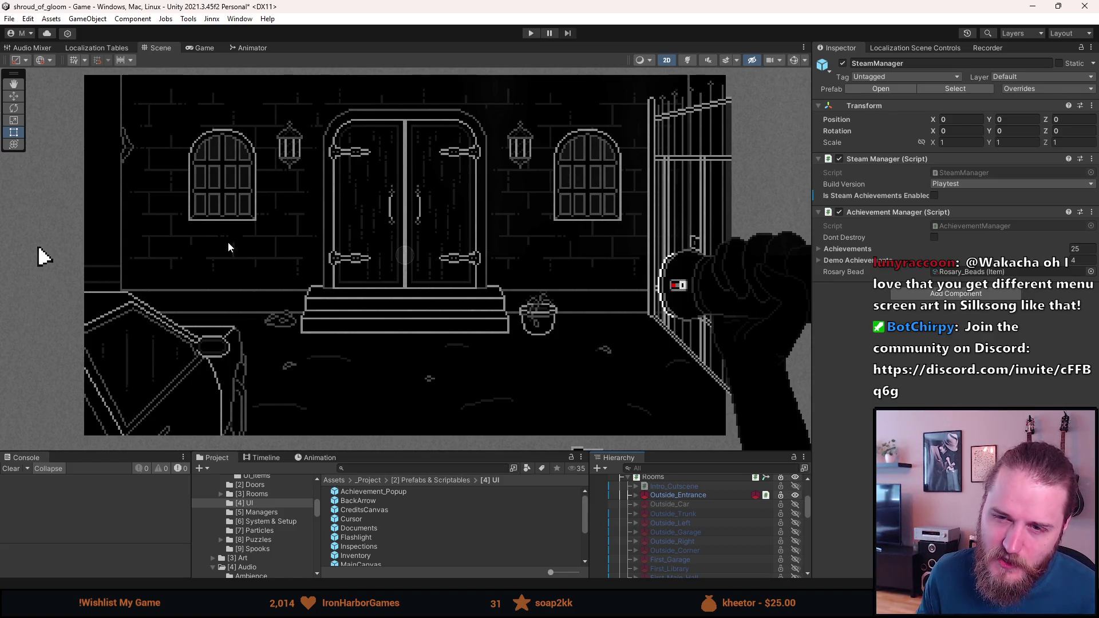
{"action": "left_click", "coordinate": [662, 502]}
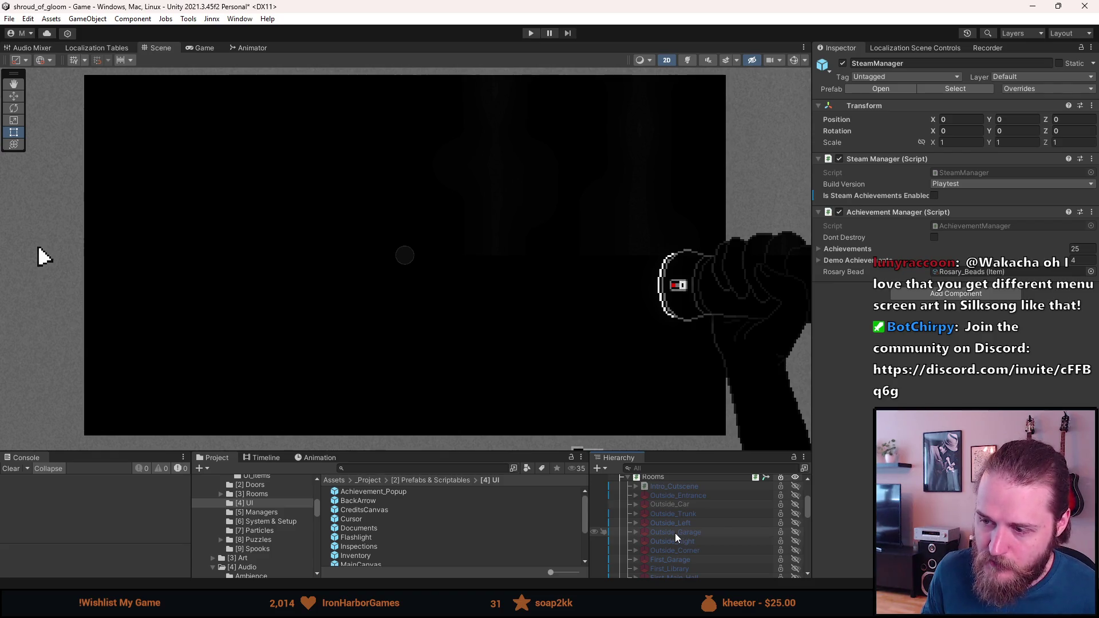
{"action": "left_click", "coordinate": [675, 532]}
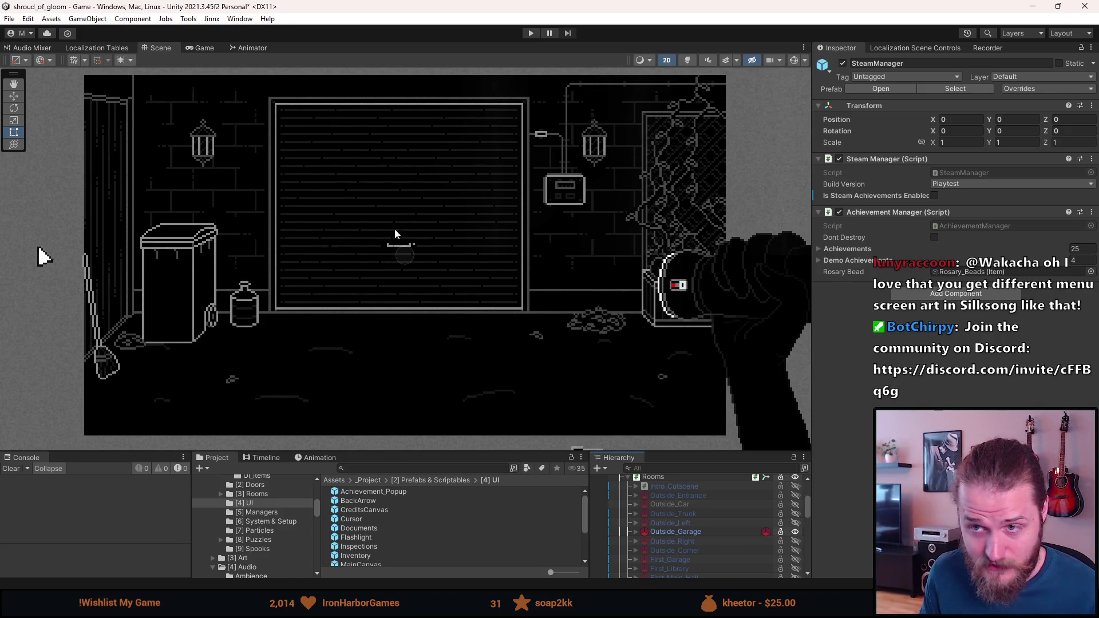
{"action": "left_click", "coordinate": [676, 535]}
{"action": "scroll", "coordinate": [668, 554], "scroll_direction": "down", "scroll_amount": 3}
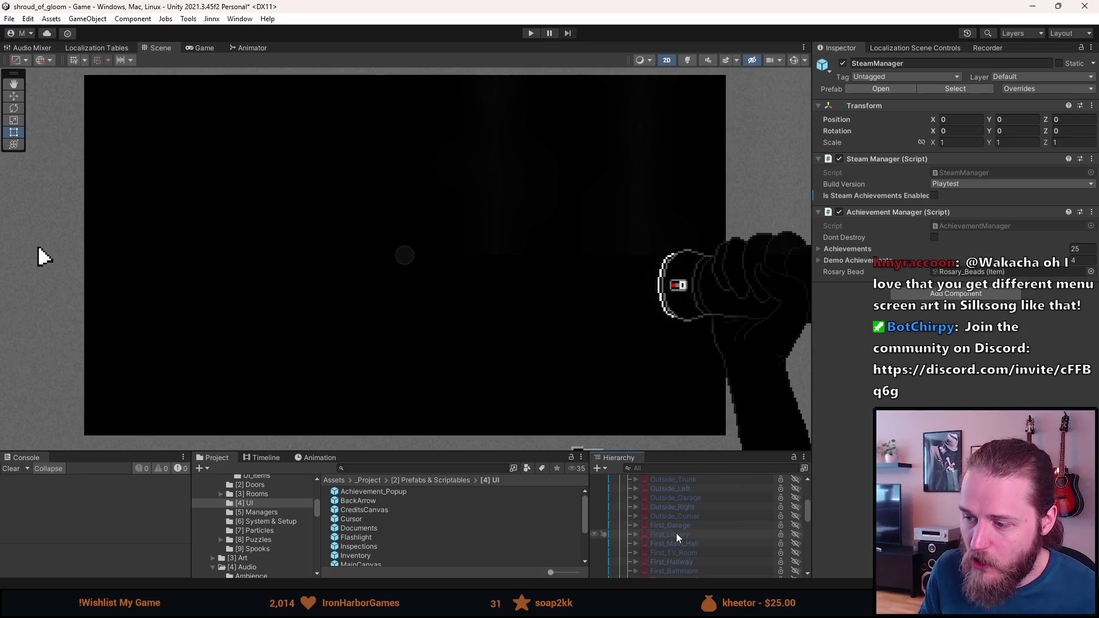
{"action": "left_click", "coordinate": [706, 545]}
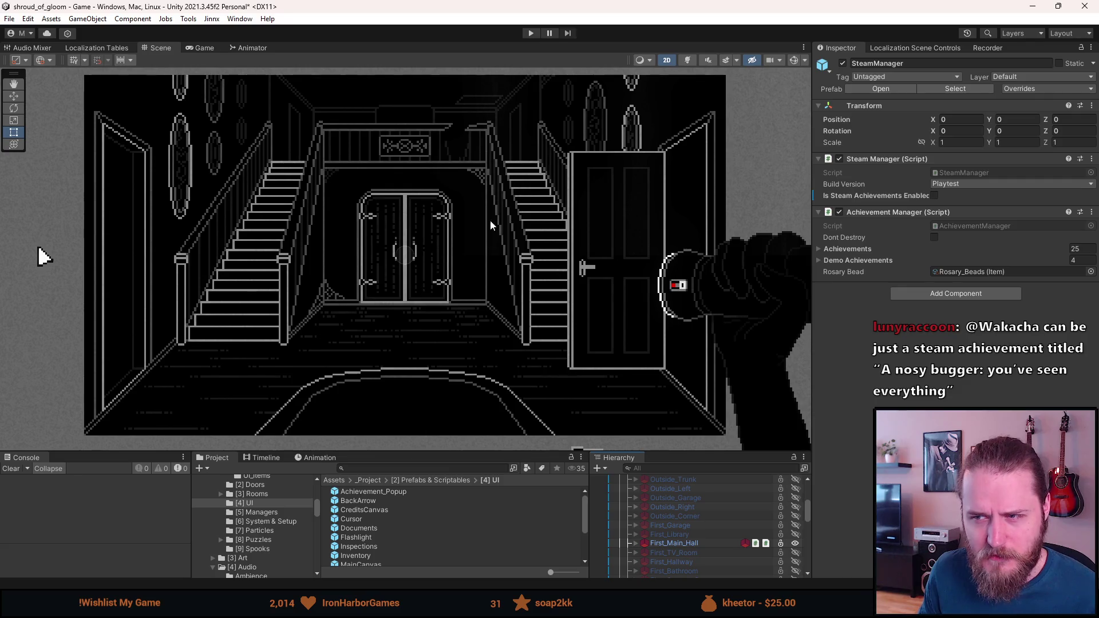
{"action": "key", "text": "shift+a"}
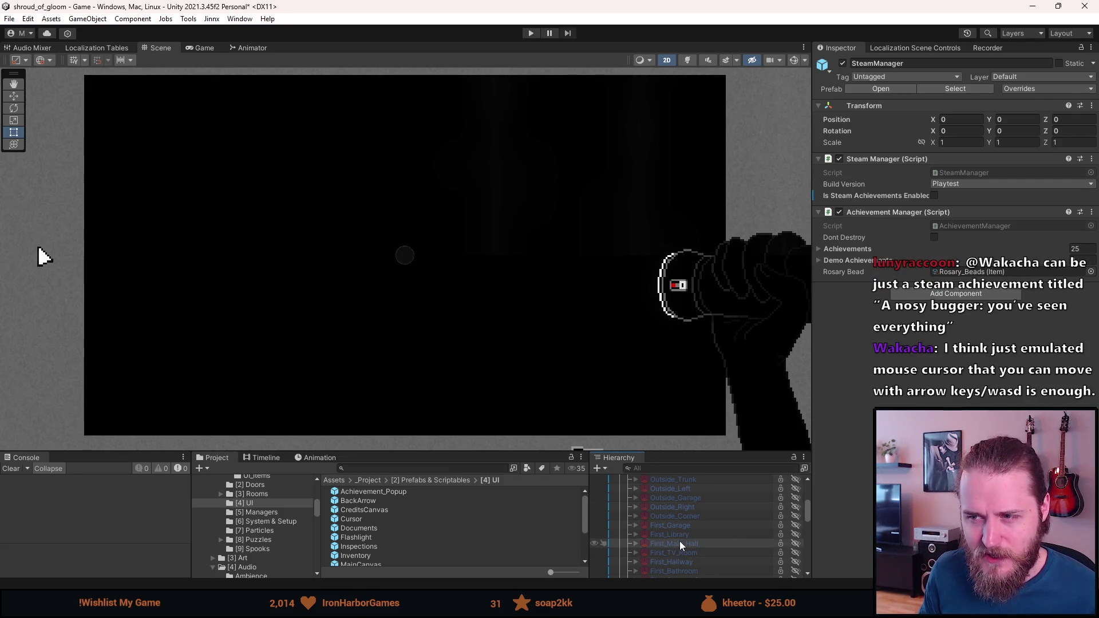
{"action": "scroll", "coordinate": [684, 541], "scroll_direction": "down", "scroll_amount": 2}
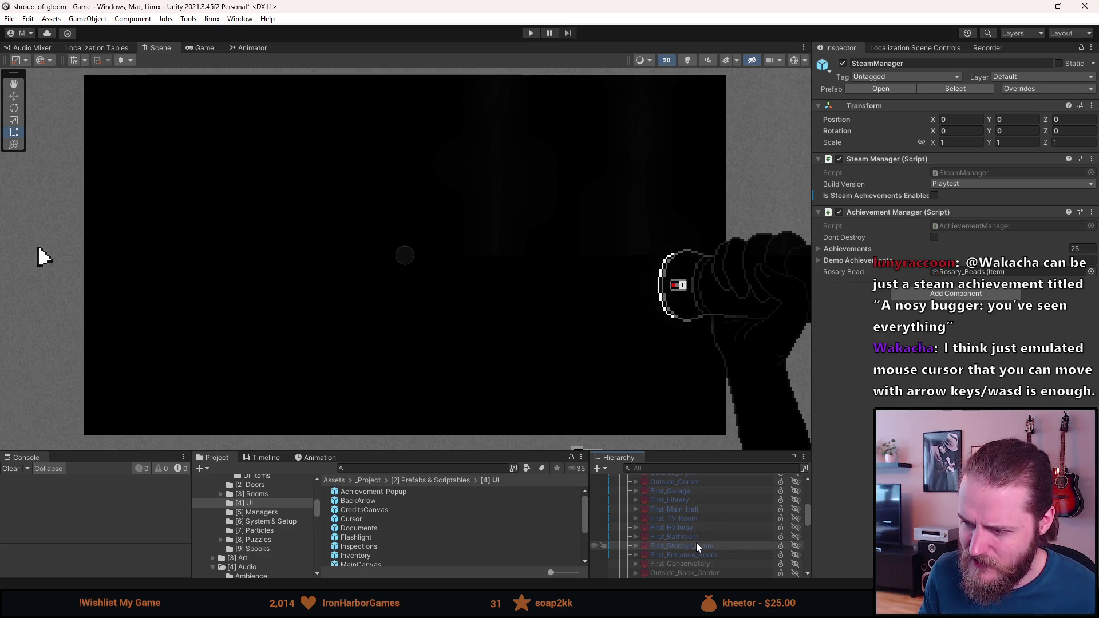
{"action": "key", "text": "shift+a"}
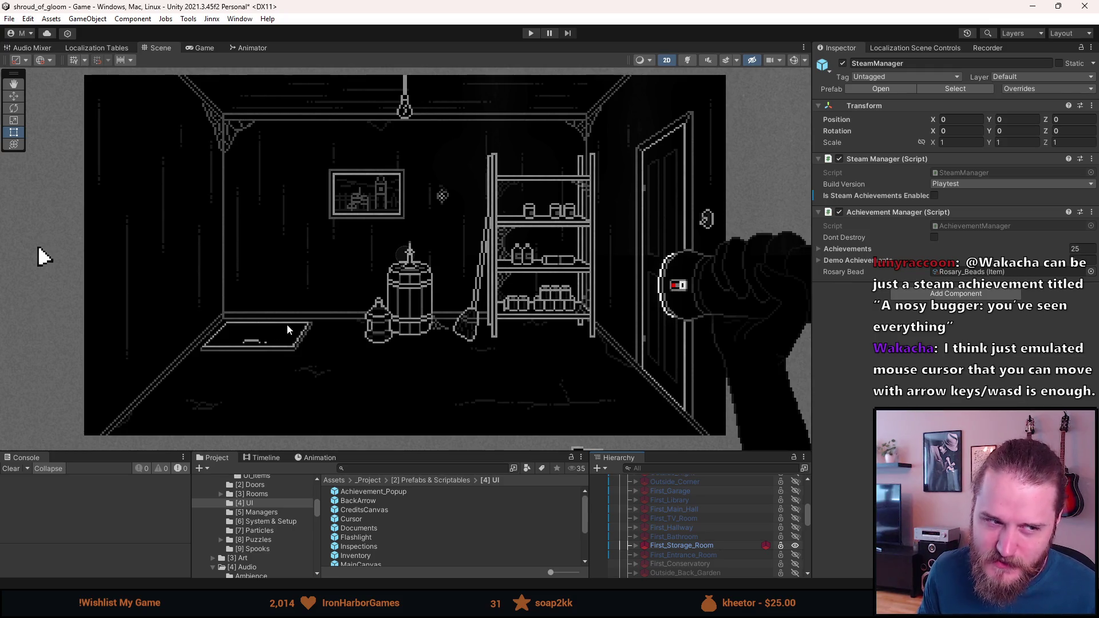
{"action": "key", "text": "a"}
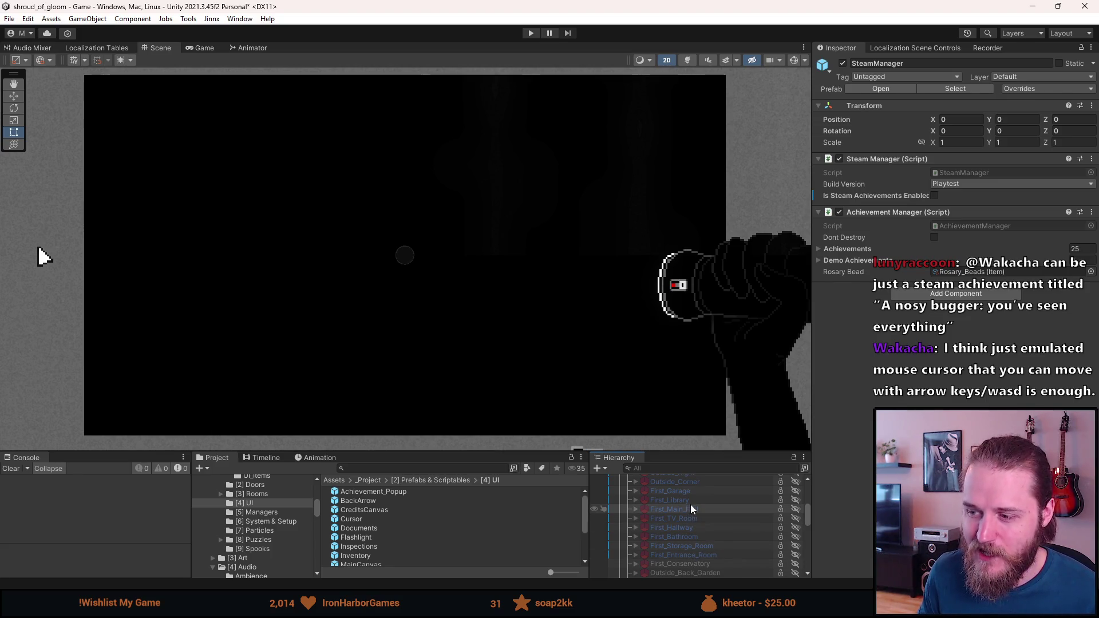
{"action": "scroll", "coordinate": [685, 517], "scroll_direction": "up", "scroll_amount": 3}
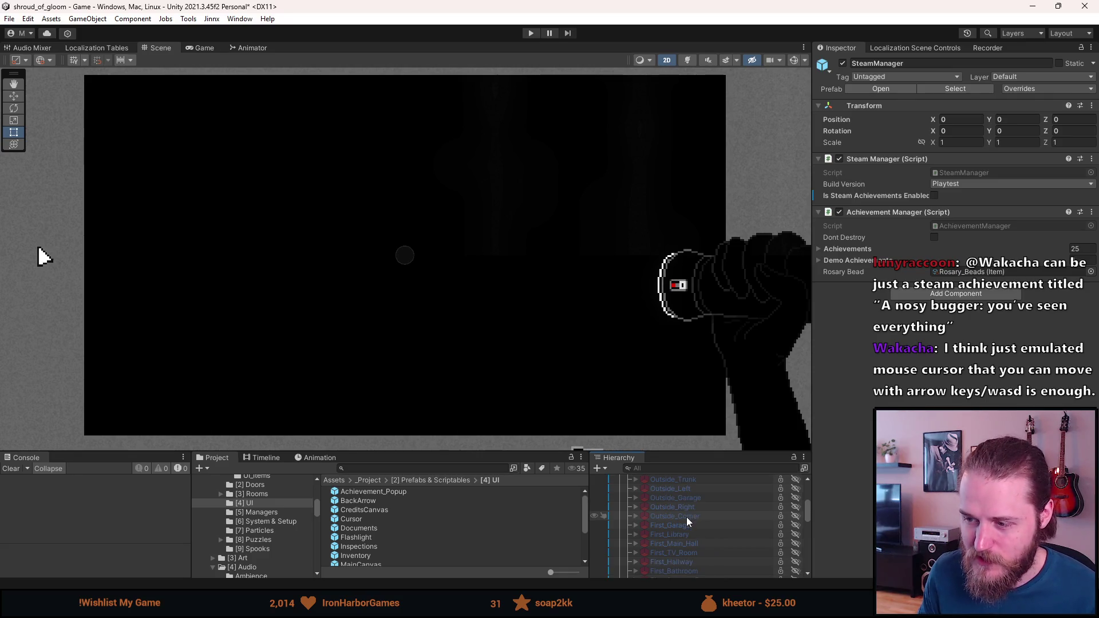
{"action": "scroll", "coordinate": [693, 531], "scroll_direction": "down", "scroll_amount": 3}
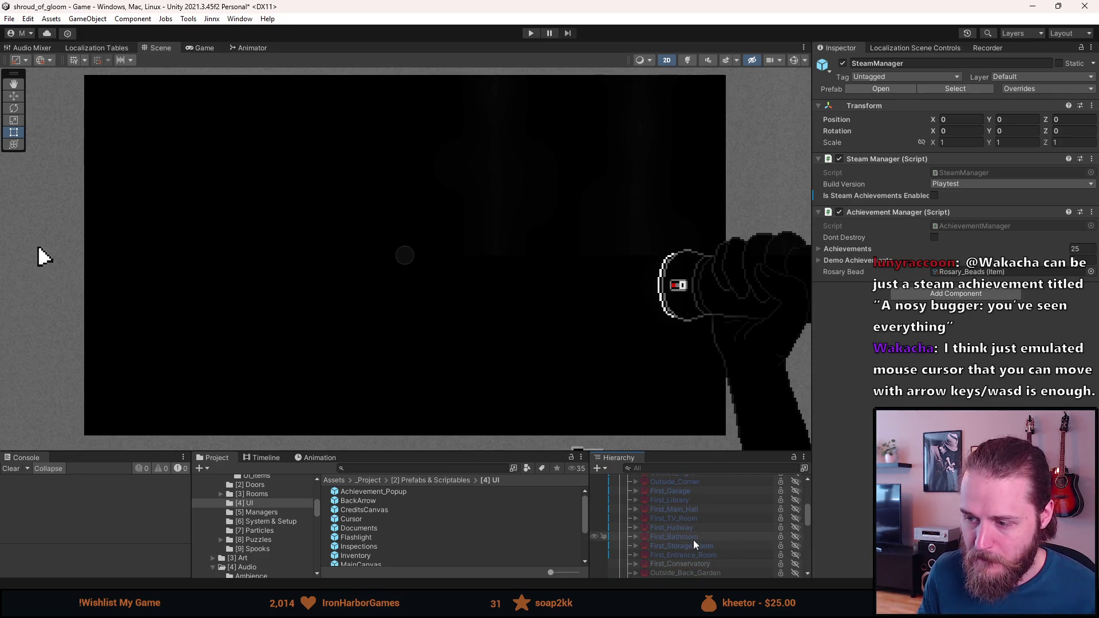
{"action": "scroll", "coordinate": [691, 541], "scroll_direction": "up", "scroll_amount": 3}
{"action": "scroll", "coordinate": [685, 508], "scroll_direction": "up", "scroll_amount": 3}
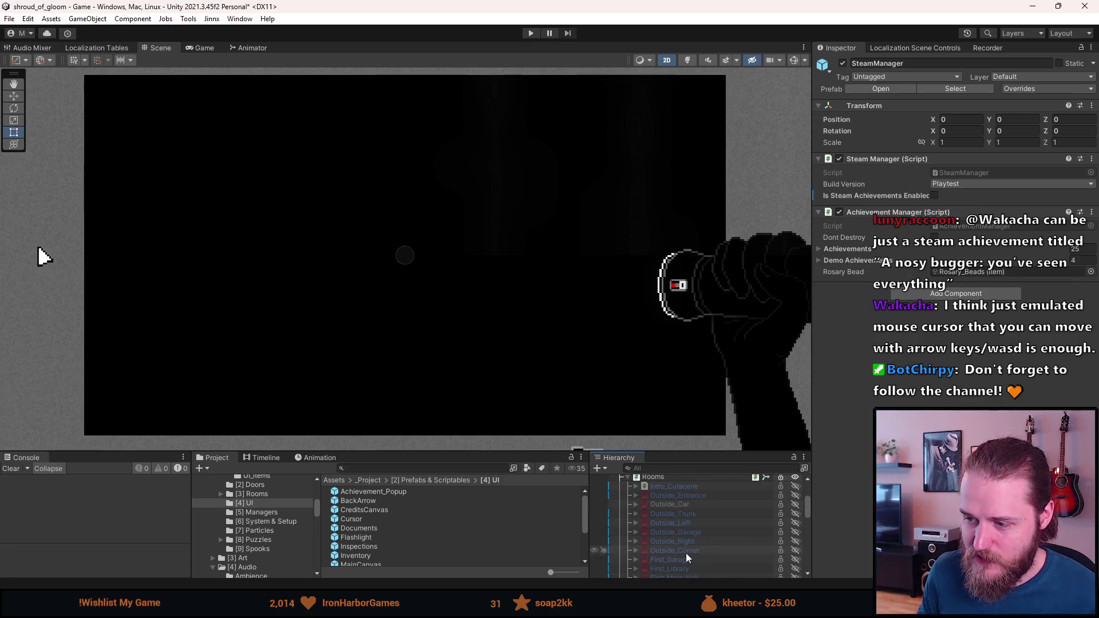
{"action": "scroll", "coordinate": [698, 548], "scroll_direction": "down", "scroll_amount": 3}
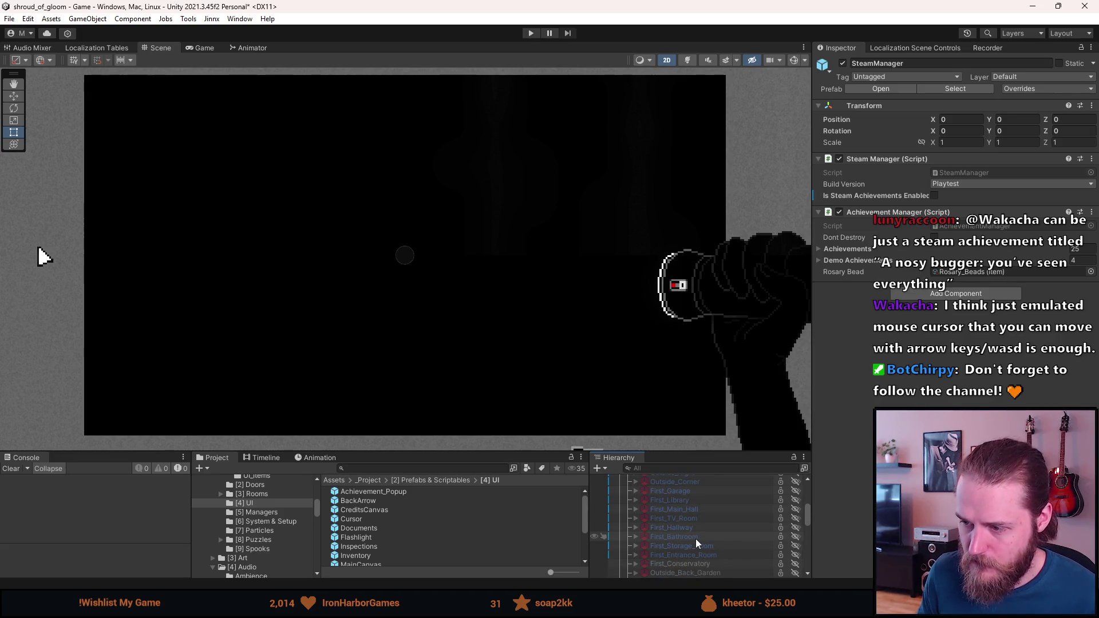
{"action": "scroll", "coordinate": [696, 538], "scroll_direction": "down", "scroll_amount": 5}
{"action": "scroll", "coordinate": [696, 536], "scroll_direction": "down", "scroll_amount": 10}
{"action": "scroll", "coordinate": [696, 536], "scroll_direction": "down", "scroll_amount": 3}
{"action": "key", "text": "a"}
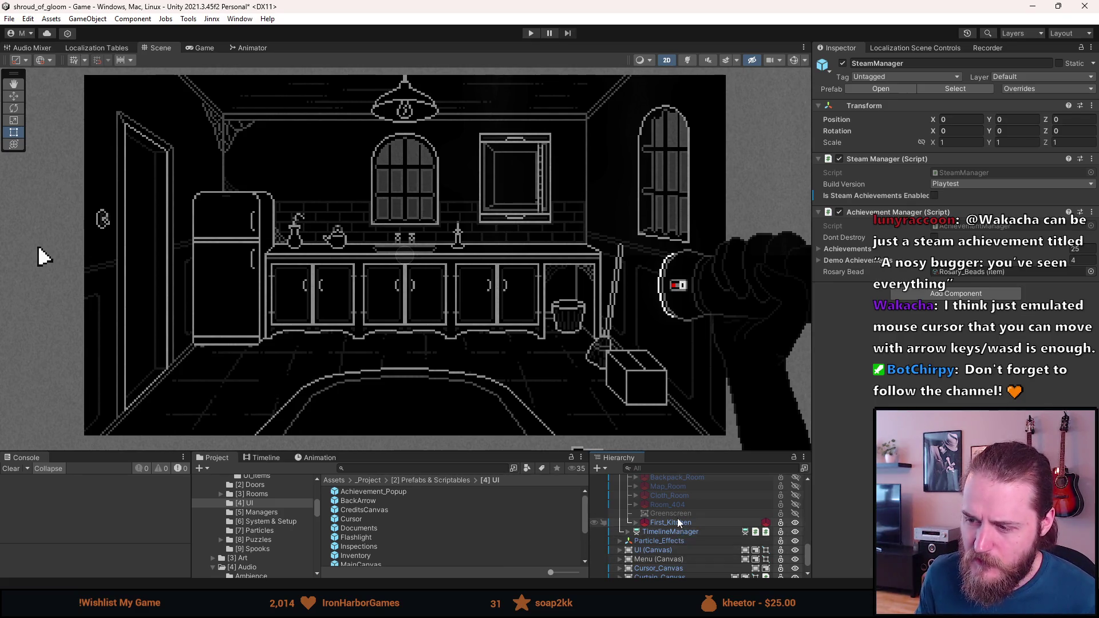
{"action": "scroll", "coordinate": [677, 517], "scroll_direction": "up", "scroll_amount": 2}
{"action": "key", "text": "alt+shift+a"}
{"action": "scroll", "coordinate": [673, 544], "scroll_direction": "up", "scroll_amount": 2}
{"action": "scroll", "coordinate": [674, 545], "scroll_direction": "up", "scroll_amount": 2}
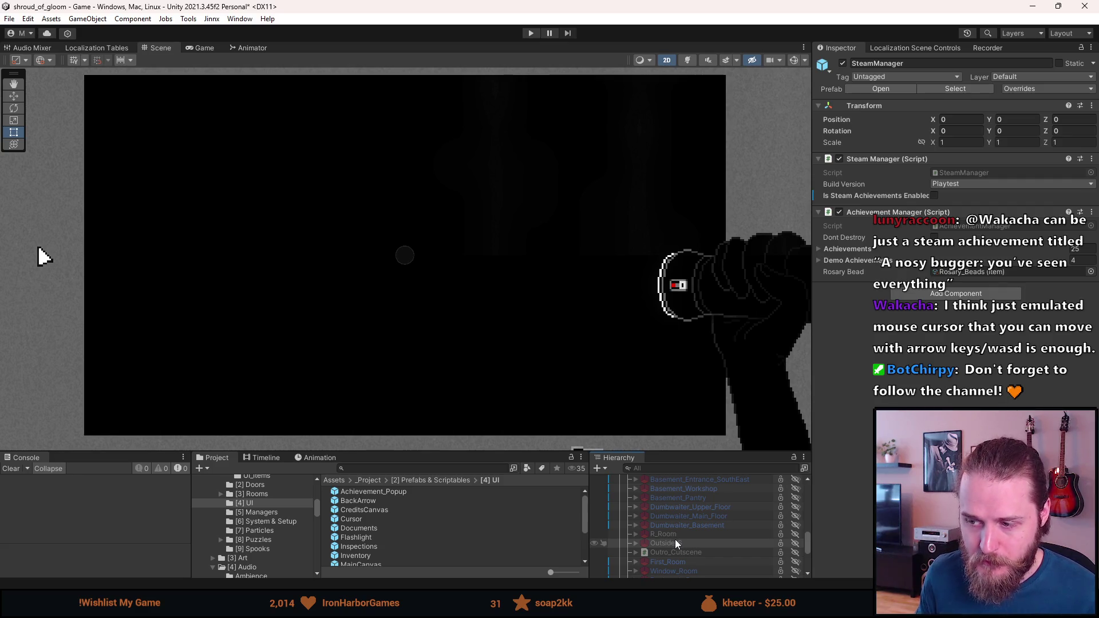
{"action": "scroll", "coordinate": [675, 542], "scroll_direction": "up", "scroll_amount": 2}
{"action": "scroll", "coordinate": [675, 544], "scroll_direction": "up", "scroll_amount": 2}
{"action": "scroll", "coordinate": [674, 539], "scroll_direction": "up", "scroll_amount": 5}
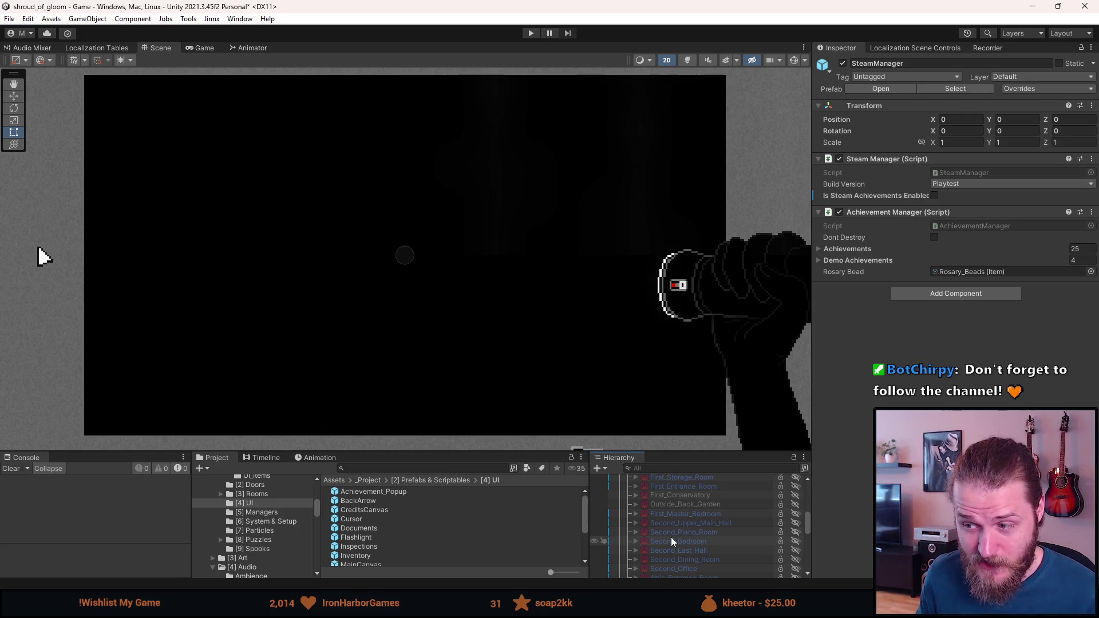
{"action": "scroll", "coordinate": [671, 537], "scroll_direction": "up", "scroll_amount": 3}
{"action": "left_click", "coordinate": [678, 519]}
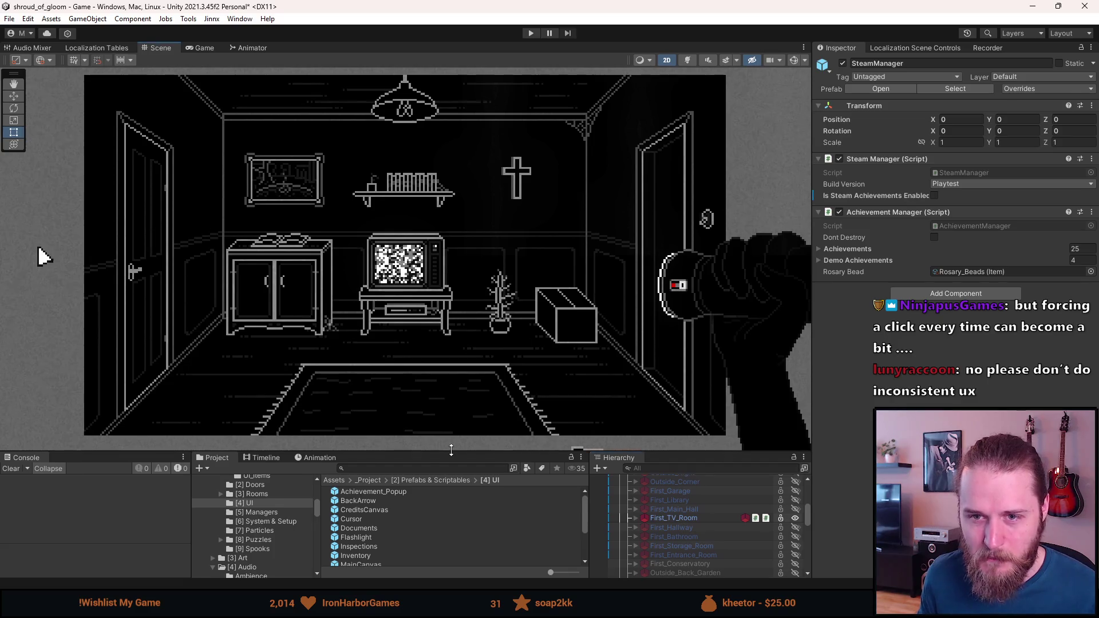
Raise the bottom panels slightly and pan the Scene view to reframe the First_TV_Room.
{"action": "left_click_drag", "start_coordinate": [445, 450], "coordinate": [445, 429]}
{"action": "left_click_drag", "start_coordinate": [438, 362], "coordinate": [442, 363]}
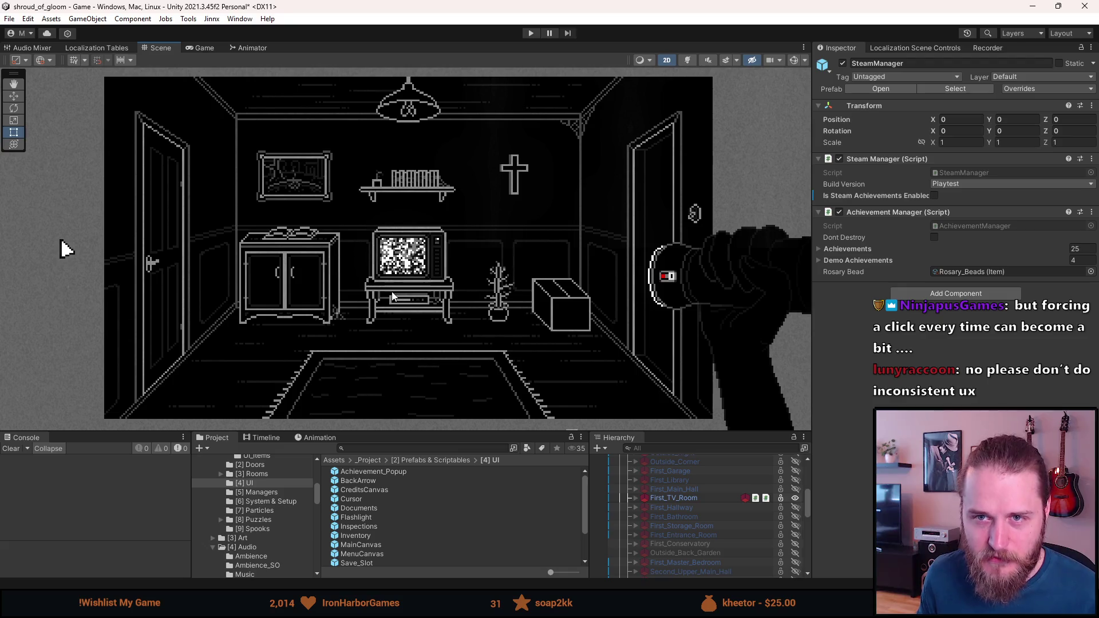
{"action": "key", "text": "q"}
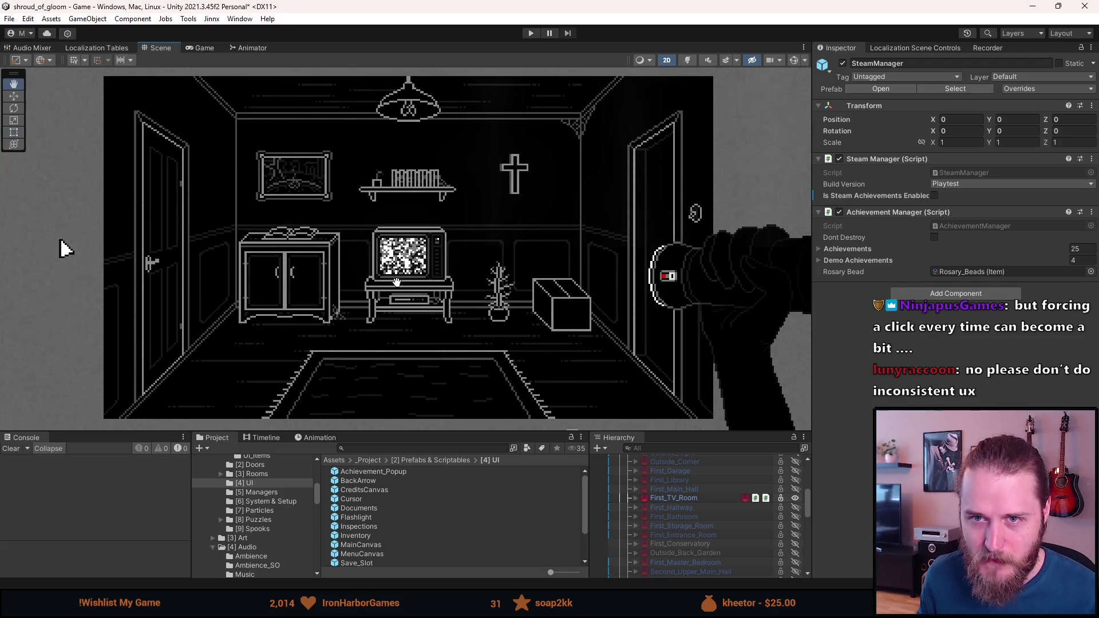
{"action": "left_click_drag", "start_coordinate": [396, 281], "coordinate": [393, 282]}
{"action": "key", "text": "t"}
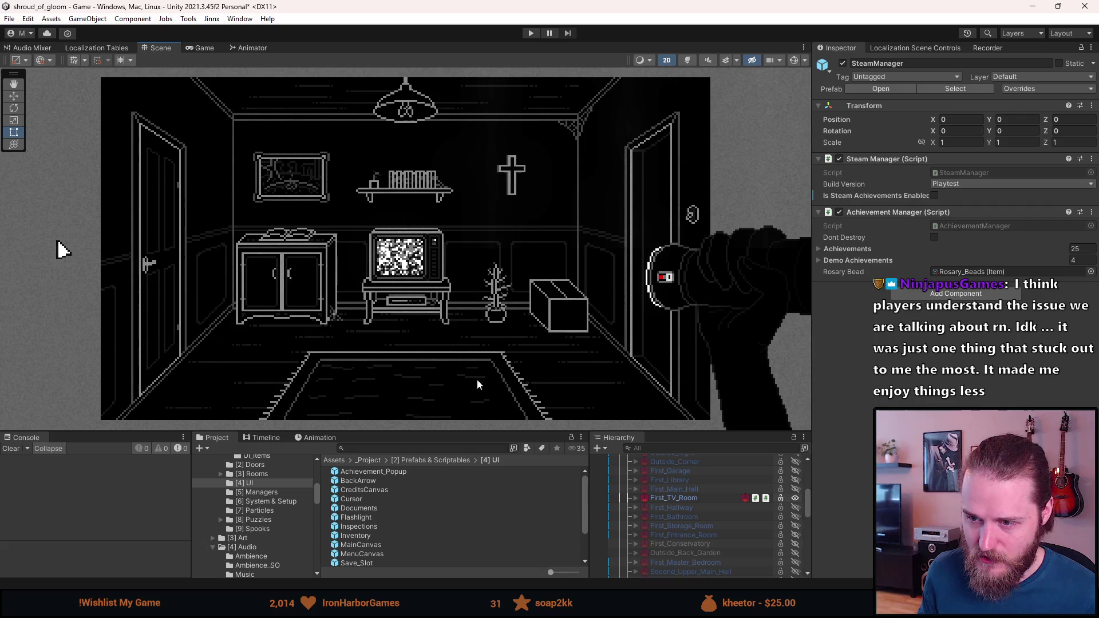
Preview Dumbwaiter_Main_Floor from the Hierarchy, ending with no room rendered in the Scene view.
{"action": "scroll", "coordinate": [678, 548], "scroll_direction": "down", "scroll_amount": 5}
{"action": "left_click", "coordinate": [704, 563]}
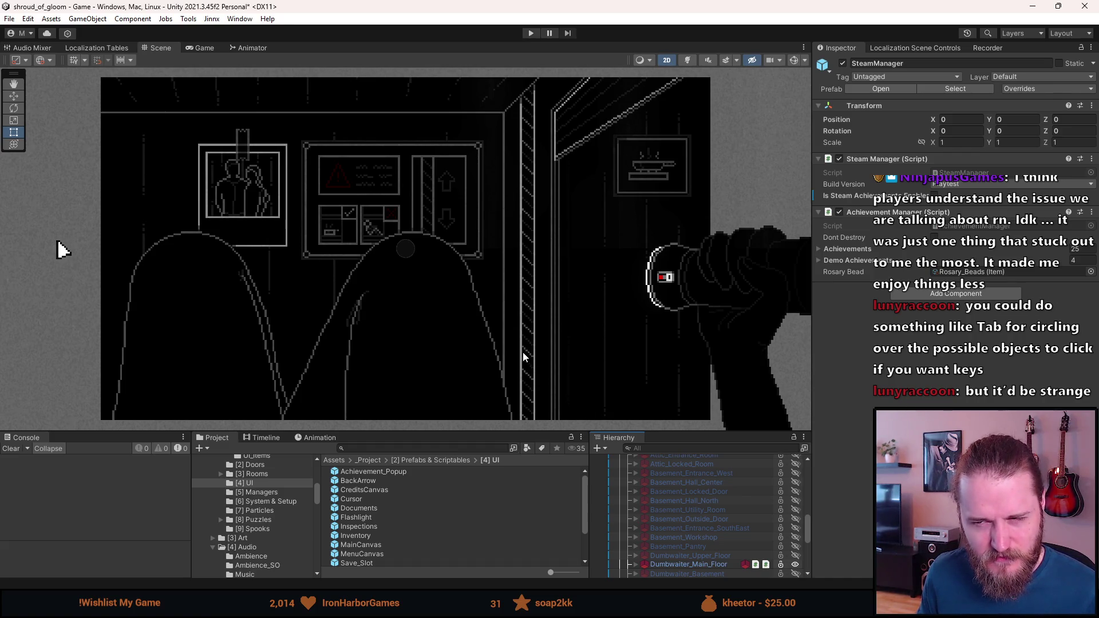
{"action": "scroll", "coordinate": [650, 543], "scroll_direction": "down", "scroll_amount": 3}
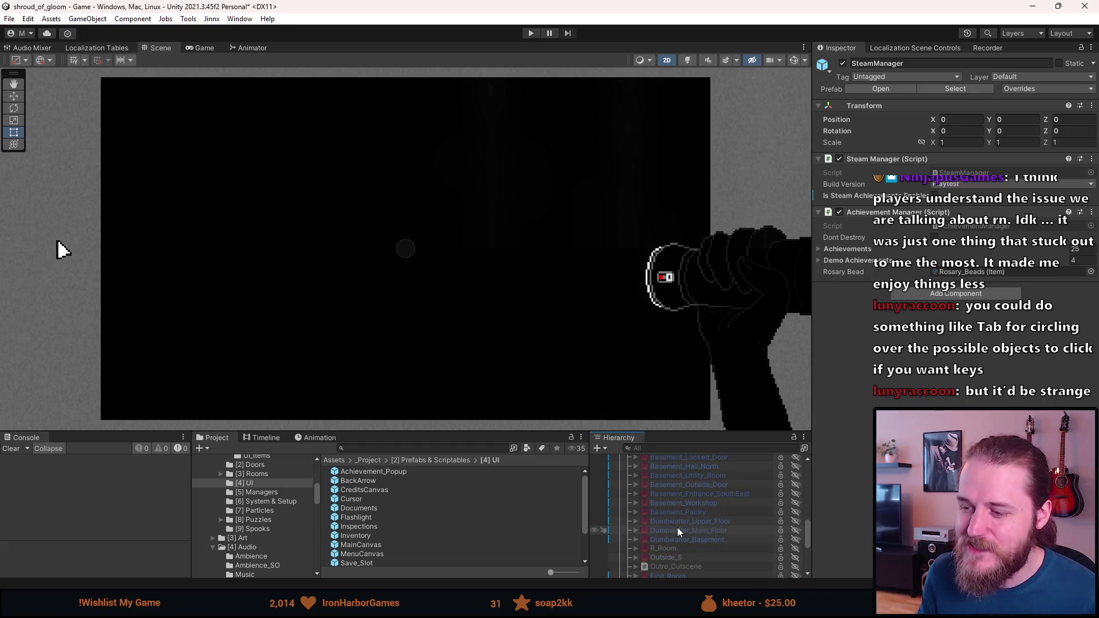
{"action": "scroll", "coordinate": [677, 527], "scroll_direction": "down", "scroll_amount": 10}
{"action": "scroll", "coordinate": [678, 527], "scroll_direction": "up", "scroll_amount": 3}
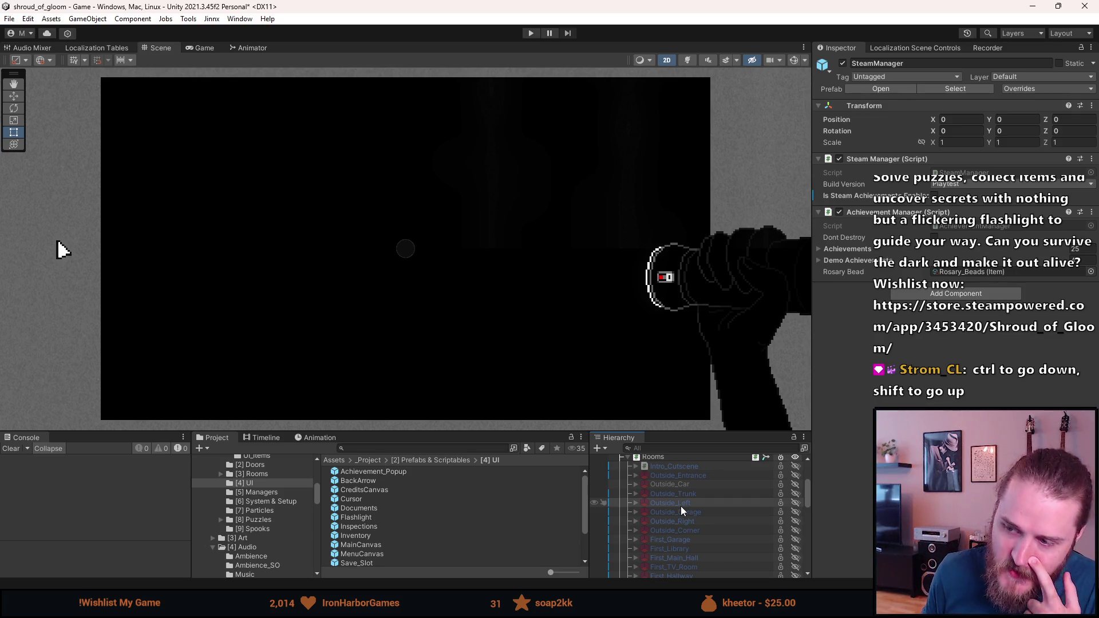
Activate First_Main_Hall with Alt+Shift+A so its twin staircases and double doors render.
{"action": "scroll", "coordinate": [681, 506], "scroll_direction": "down", "scroll_amount": 1}
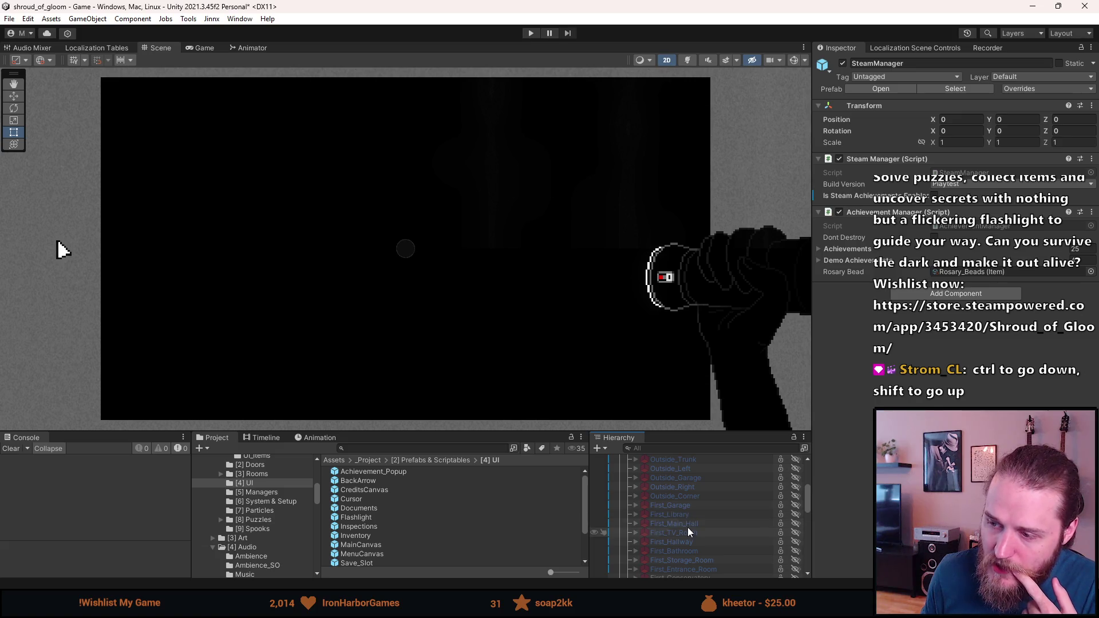
{"action": "key", "text": "a"}
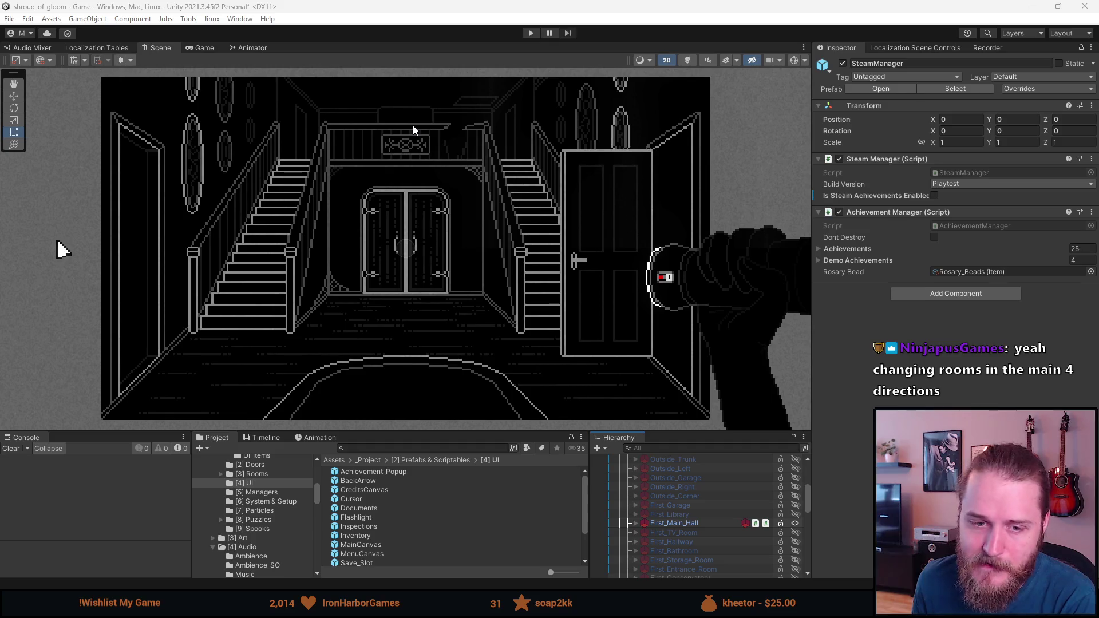
{"action": "left_click_drag", "start_coordinate": [397, 146], "coordinate": [402, 142]}
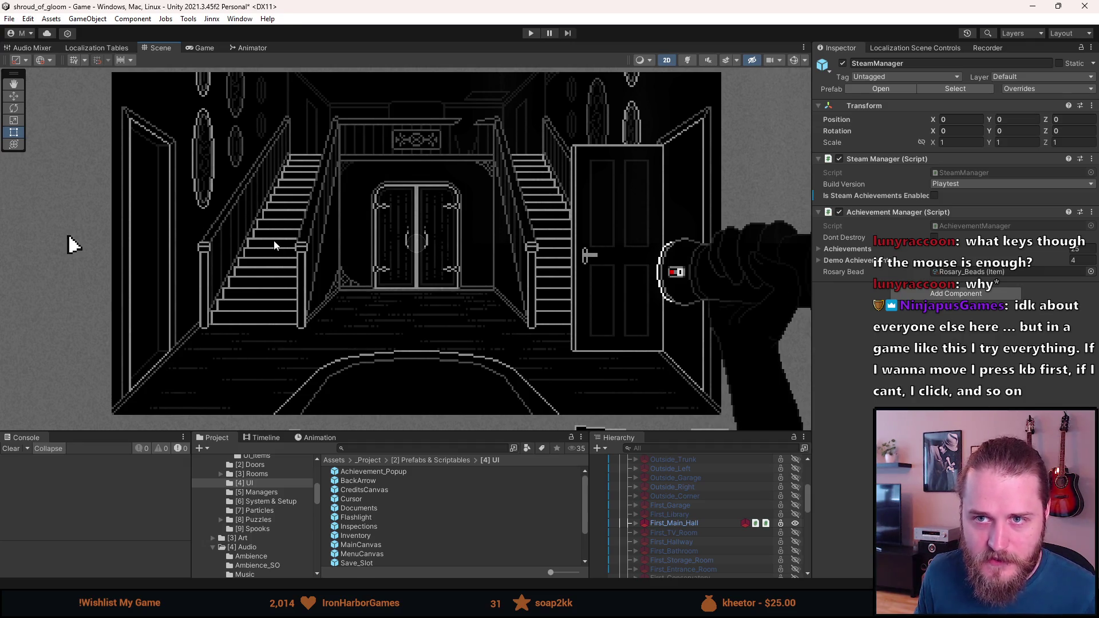
{"action": "scroll", "coordinate": [377, 193], "scroll_direction": "down", "scroll_amount": 2}
{"action": "scroll", "coordinate": [376, 191], "scroll_direction": "up", "scroll_amount": 2}
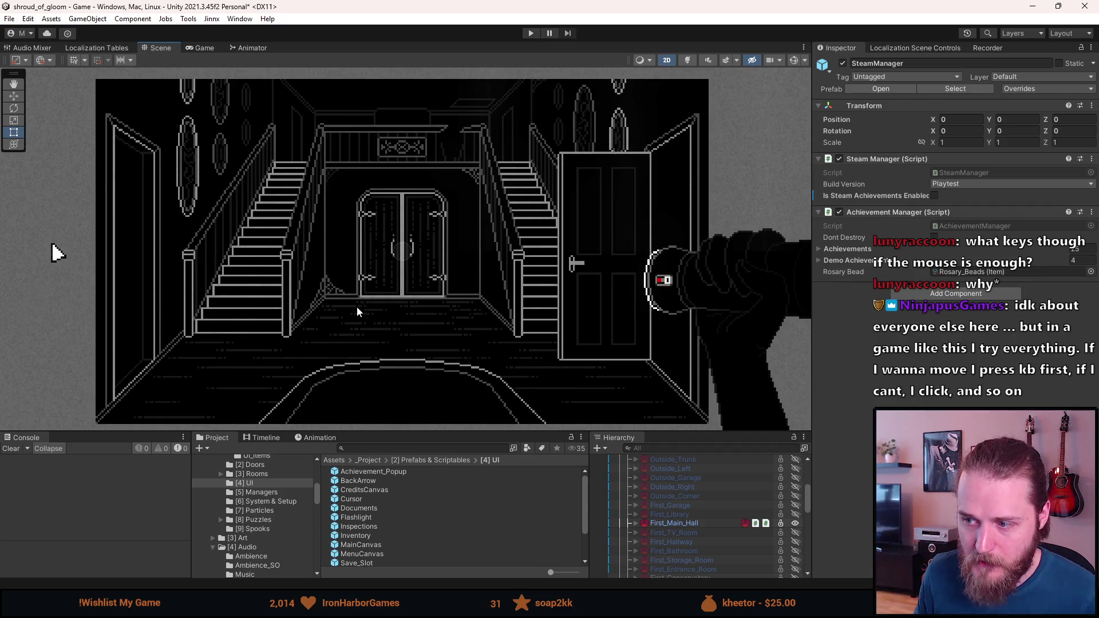
{"action": "key", "text": "t"}
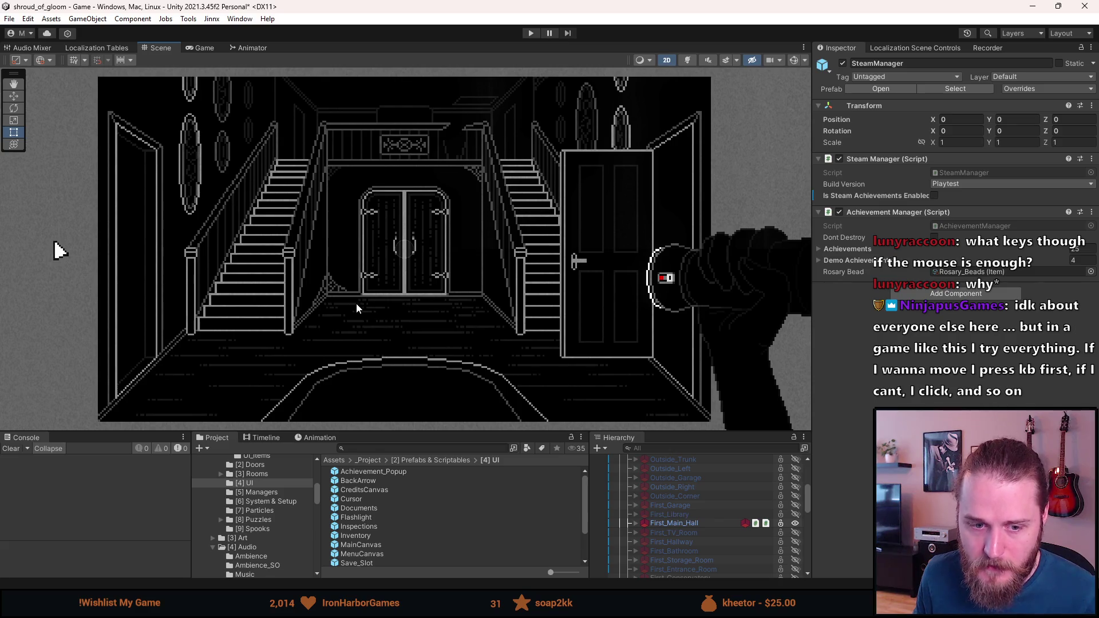
{"action": "scroll", "coordinate": [356, 301], "scroll_direction": "up", "scroll_amount": 1}
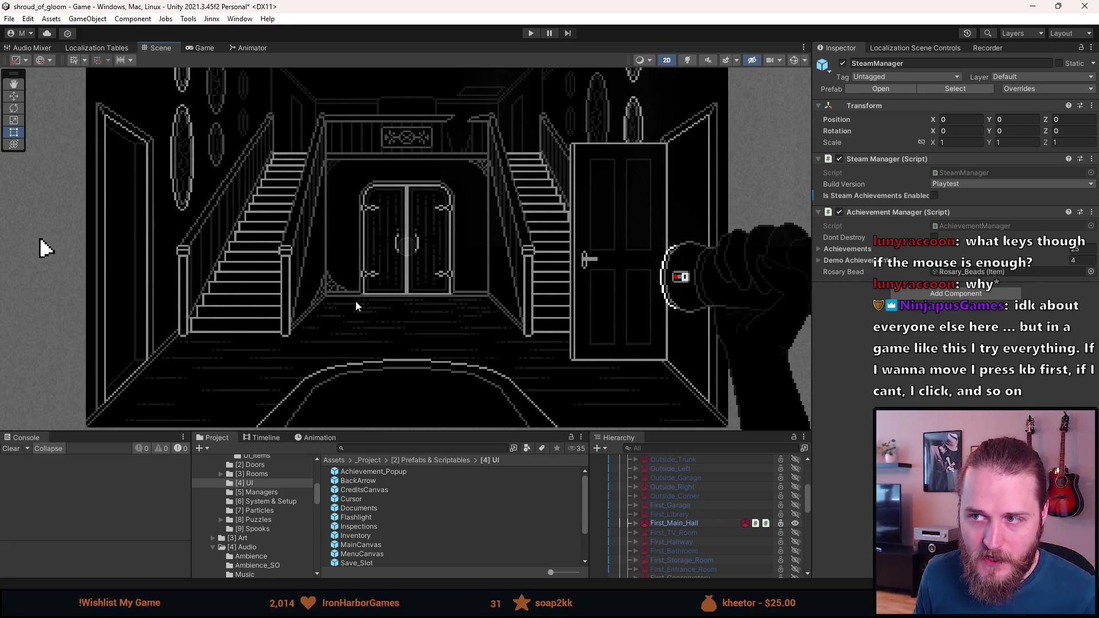
{"action": "scroll", "coordinate": [356, 301], "scroll_direction": "down", "scroll_amount": 1}
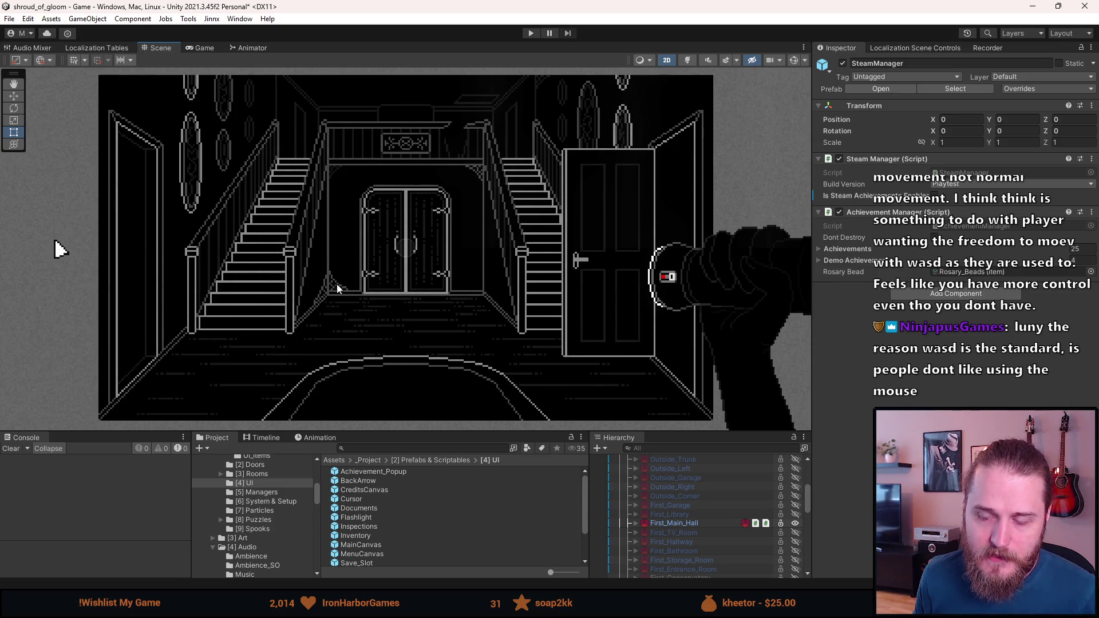
{"action": "key", "text": "q"}
{"action": "left_click_drag", "start_coordinate": [360, 278], "coordinate": [362, 278]}
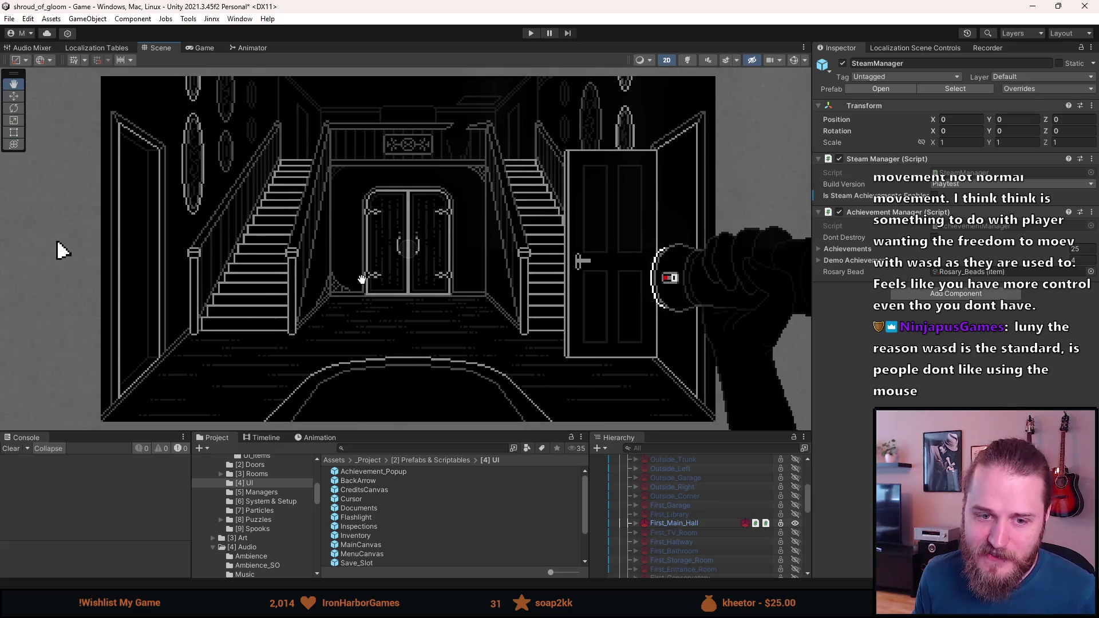
{"action": "key", "text": "t"}
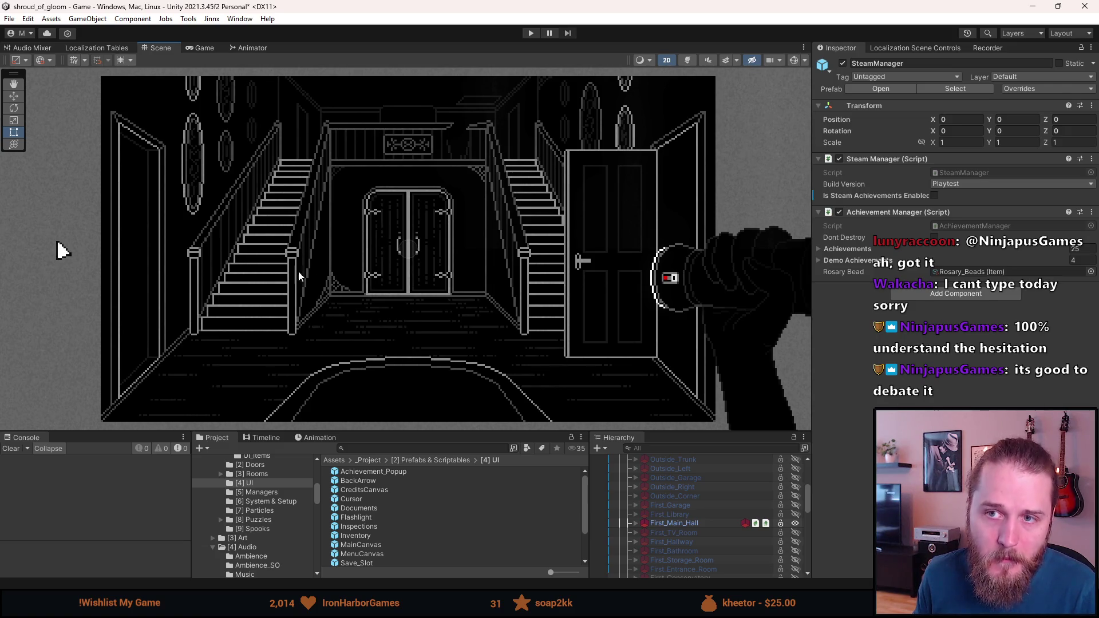
Save the scene with Ctrl+S, keeping First_Main_Hall as the only rendered room.
{"action": "left_click_drag", "start_coordinate": [356, 288], "coordinate": [368, 289]}
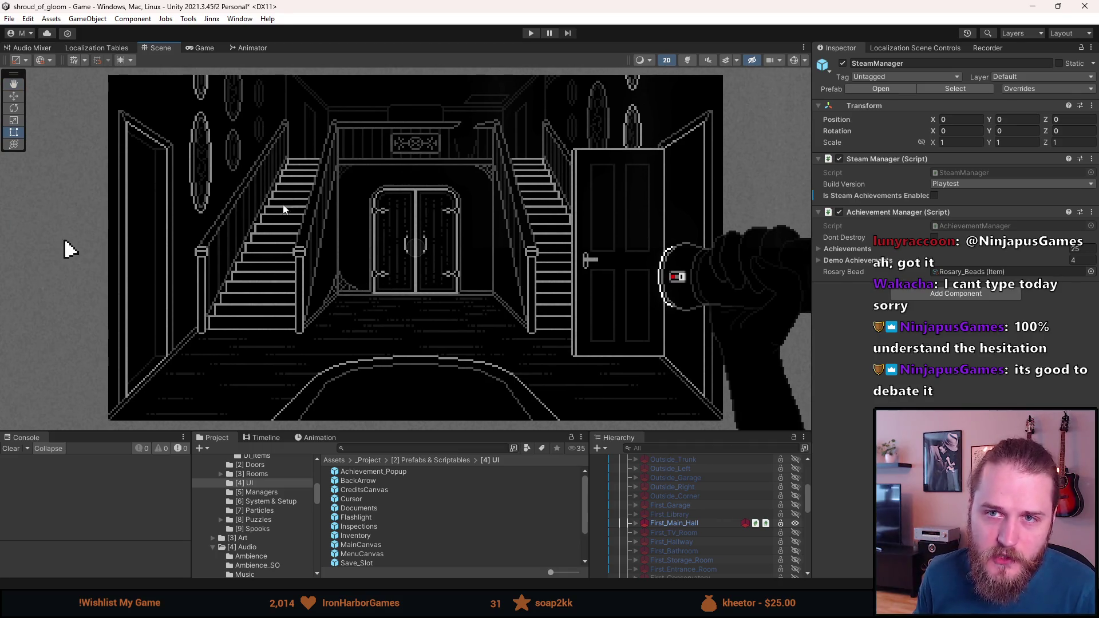
{"action": "left_click", "coordinate": [10, 19]}
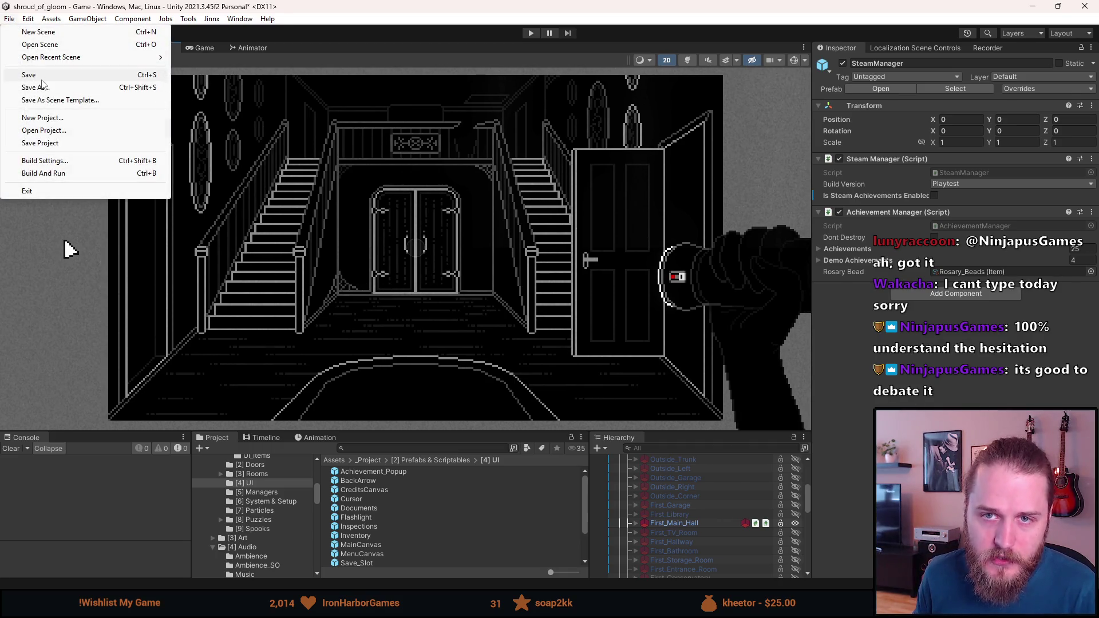
{"action": "left_click", "coordinate": [34, 75]}
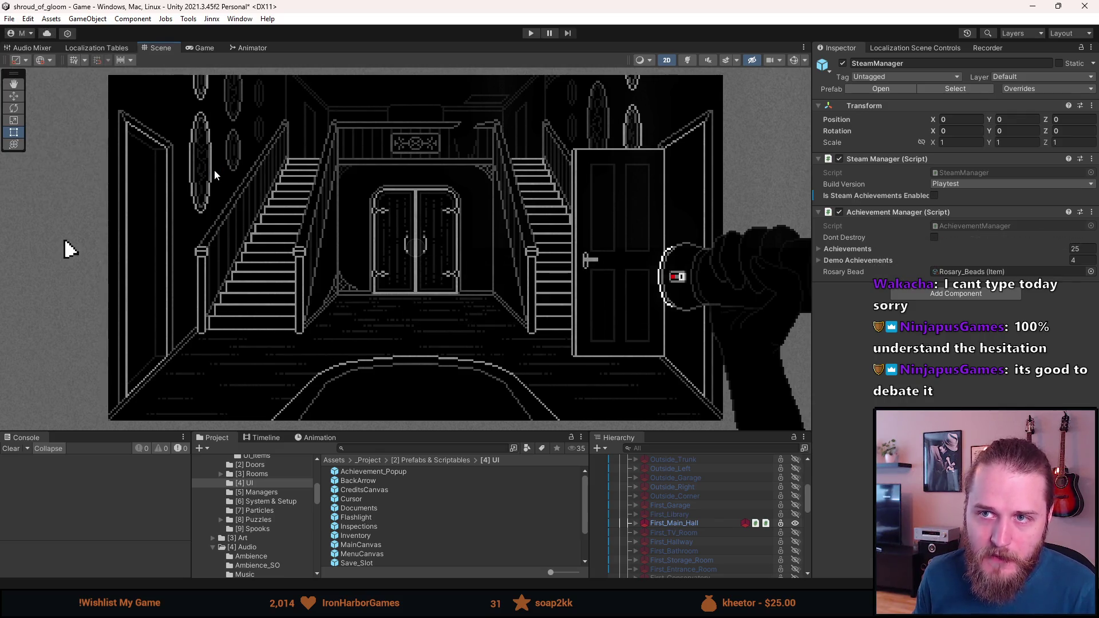
{"action": "key", "text": "ctrl+s"}
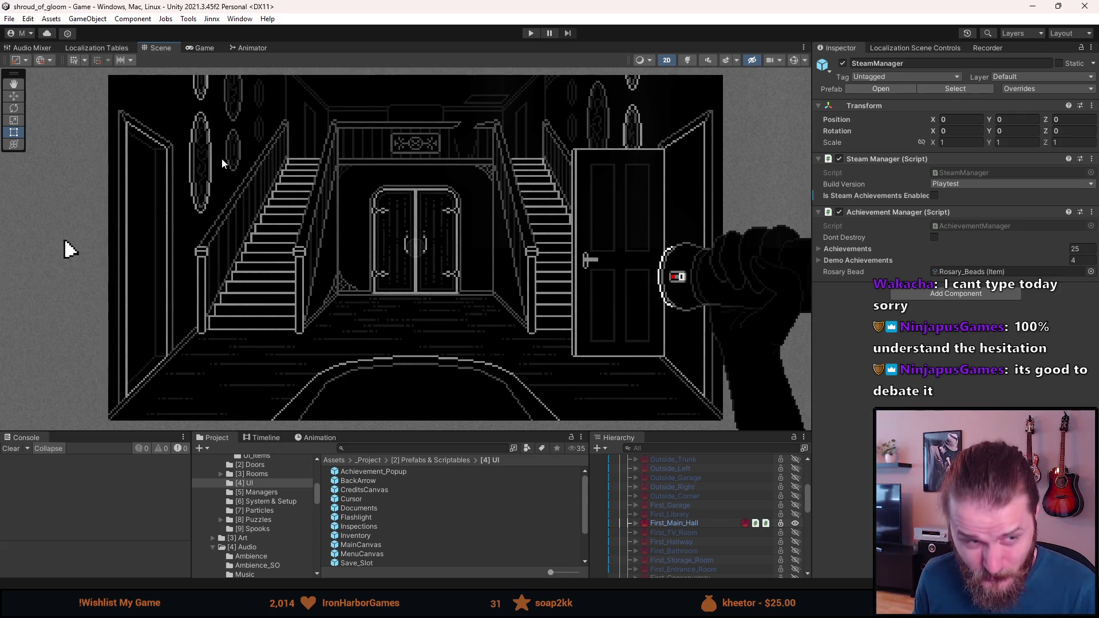
{"action": "key", "text": "q"}
{"action": "left_click_drag", "start_coordinate": [265, 261], "coordinate": [264, 261]}
{"action": "key", "text": "t"}
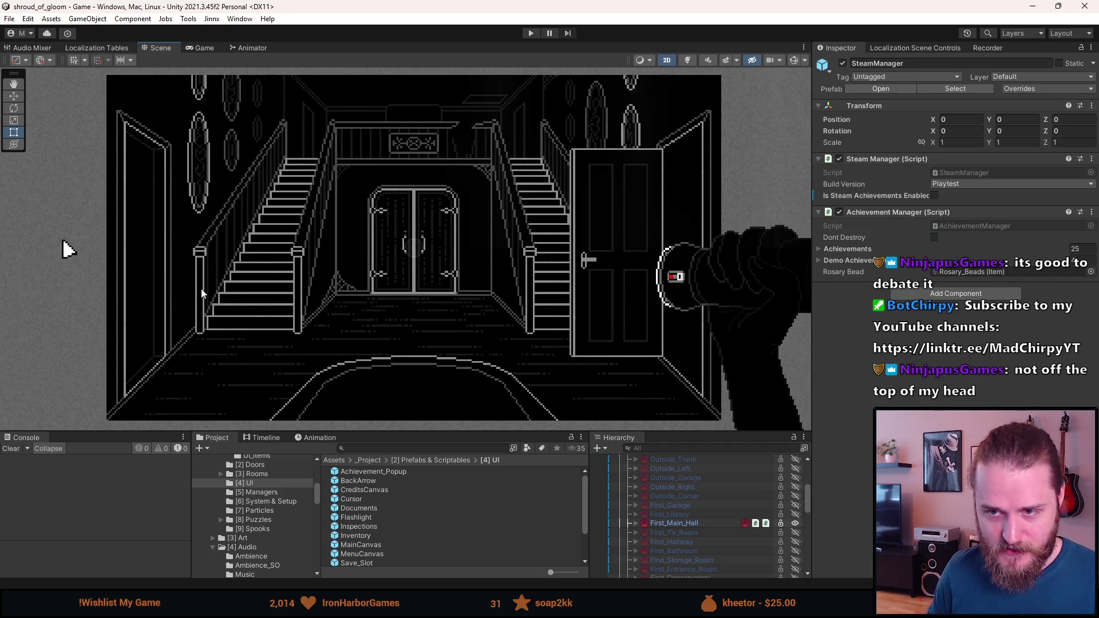
{"action": "mouse_move", "coordinate": [272, 269]}
{"action": "left_mouse_down"}
{"action": "mouse_move", "coordinate": [285, 268]}
{"action": "mouse_move", "coordinate": [272, 269]}
{"action": "left_mouse_up"}
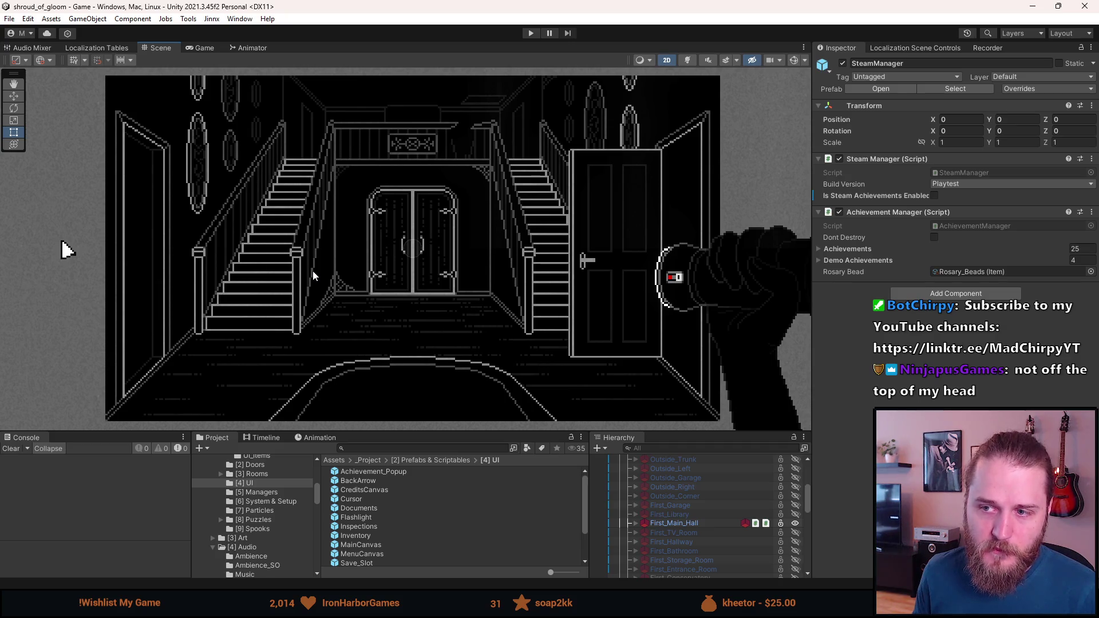
{"action": "mouse_move", "coordinate": [327, 272]}
{"action": "left_mouse_down"}
{"action": "mouse_move", "coordinate": [259, 274]}
{"action": "mouse_move", "coordinate": [412, 269]}
{"action": "mouse_move", "coordinate": [328, 269]}
{"action": "left_mouse_up"}
{"action": "key", "text": "t"}
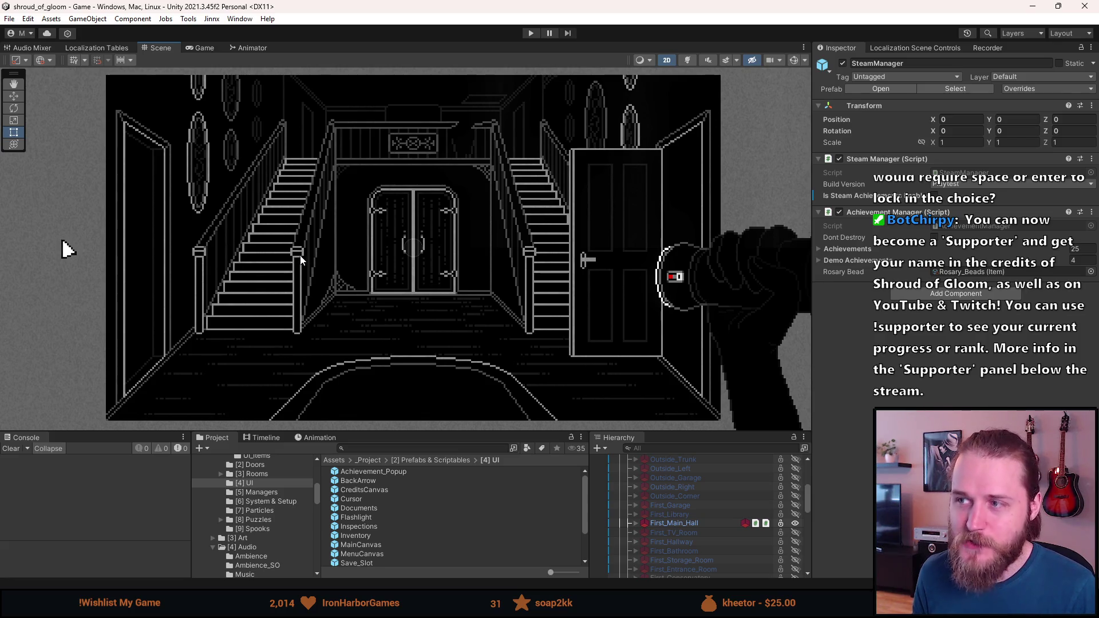
{"action": "left_click_drag", "start_coordinate": [303, 253], "coordinate": [293, 255]}
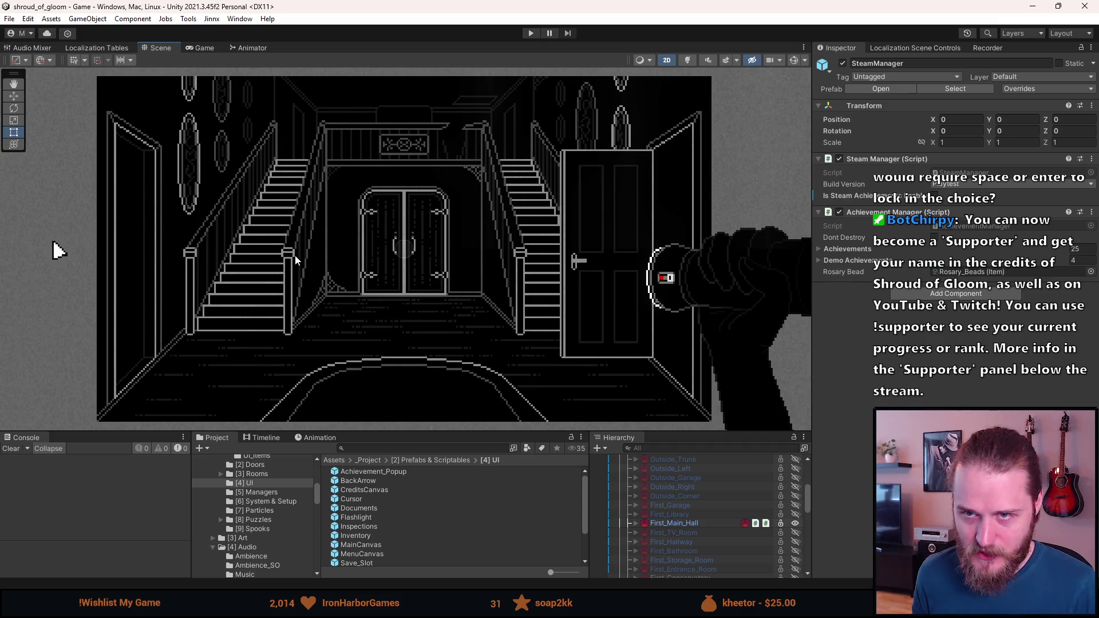
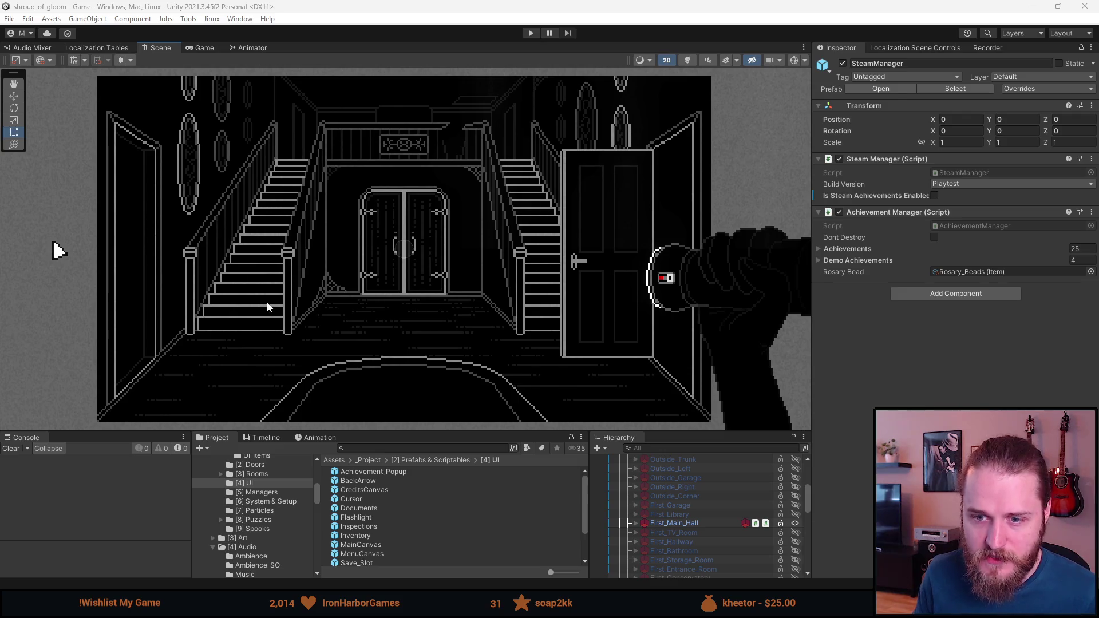
Drag the splitter below Unity's Scene view down so more of the hallway room shows.
{"action": "scroll", "coordinate": [267, 307], "scroll_direction": "down", "scroll_amount": 2}
{"action": "scroll", "coordinate": [270, 306], "scroll_direction": "up", "scroll_amount": 1}
{"action": "left_click_drag", "start_coordinate": [272, 301], "coordinate": [275, 305]}
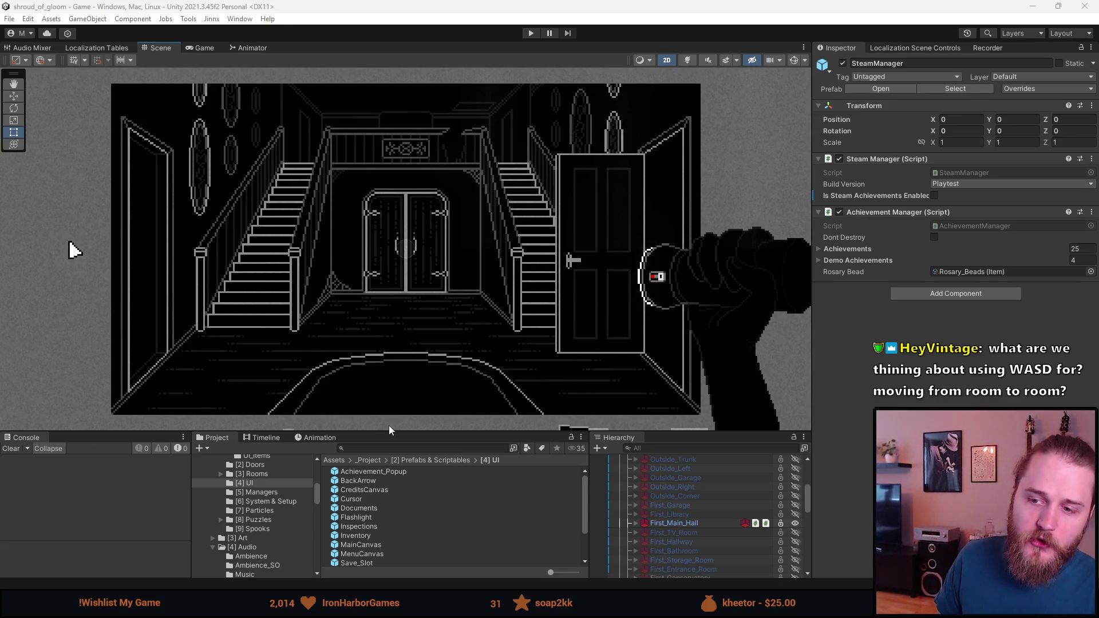
{"action": "mouse_move", "coordinate": [390, 430]}
{"action": "left_mouse_down"}
{"action": "mouse_move", "coordinate": [381, 504]}
{"action": "mouse_move", "coordinate": [378, 486]}
{"action": "left_mouse_up"}
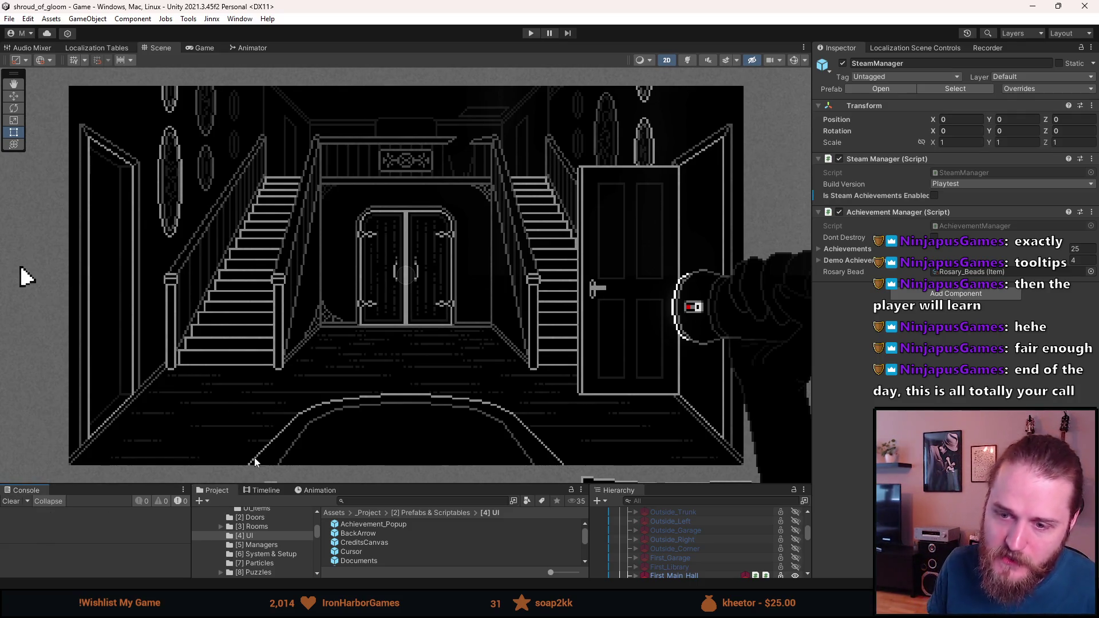
{"action": "scroll", "coordinate": [251, 384], "scroll_direction": "down", "scroll_amount": 1}
{"action": "scroll", "coordinate": [256, 375], "scroll_direction": "down", "scroll_amount": 4}
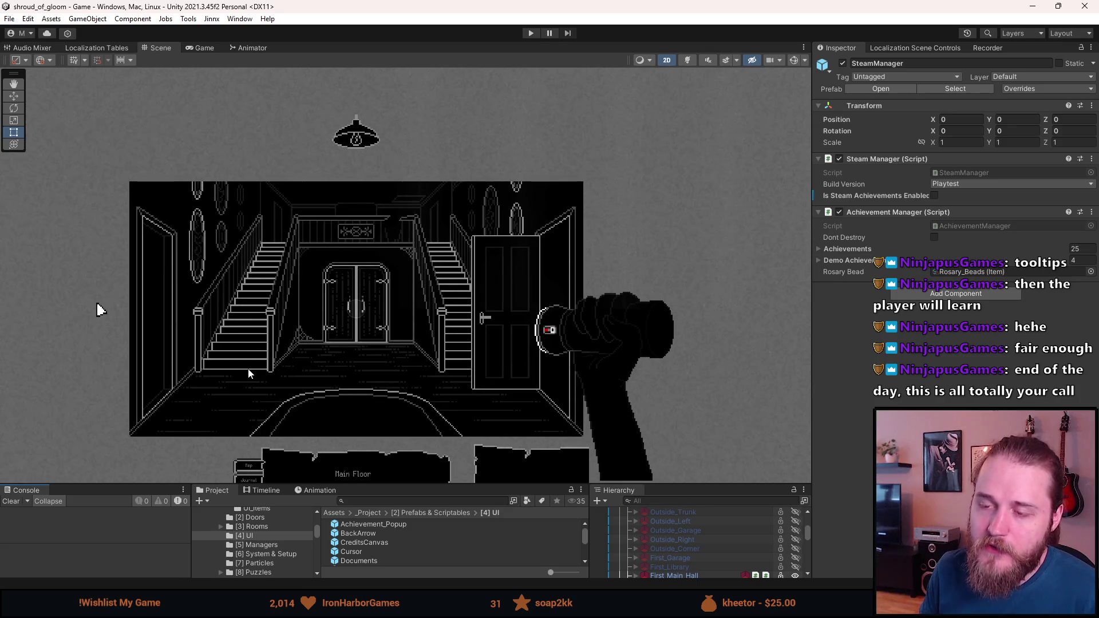
{"action": "scroll", "coordinate": [273, 322], "scroll_direction": "up", "scroll_amount": 2}
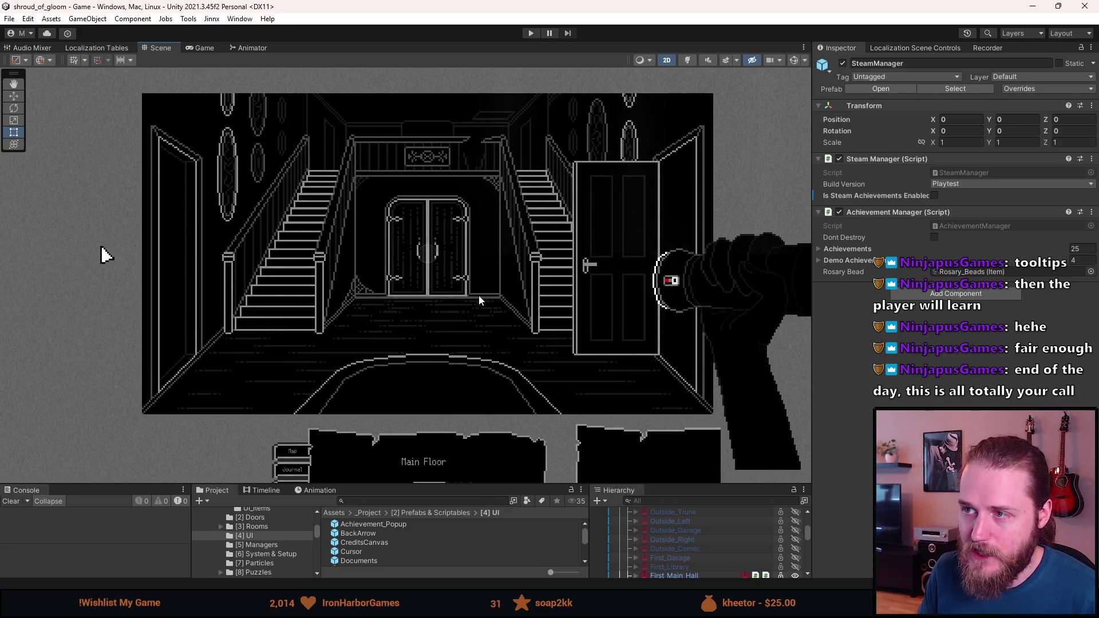
{"action": "scroll", "coordinate": [445, 203], "scroll_direction": "up", "scroll_amount": 2}
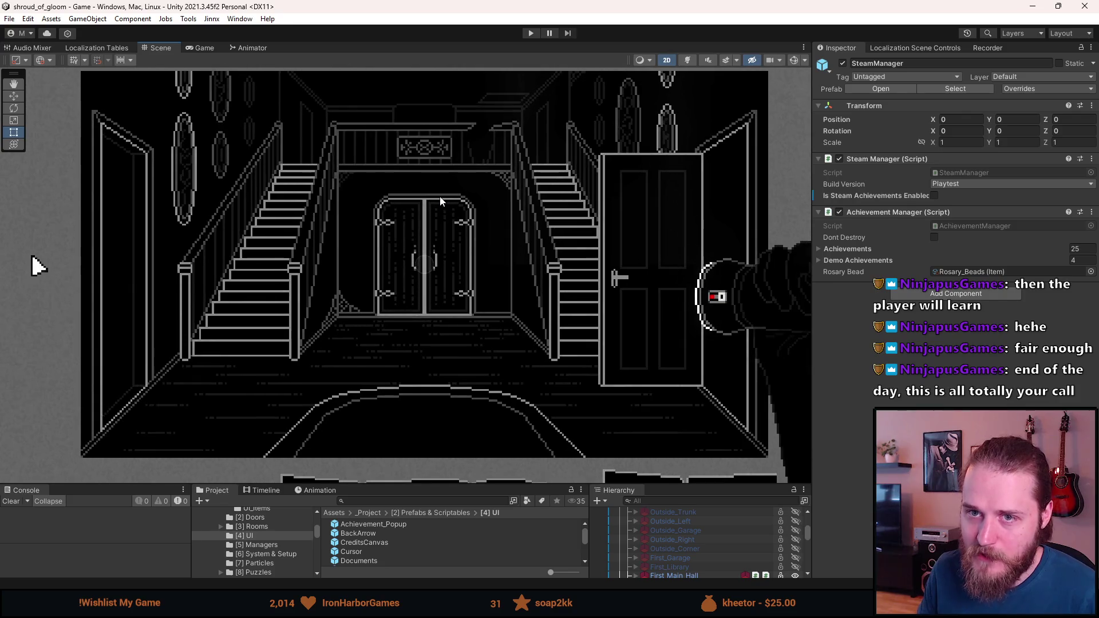
{"action": "left_click_drag", "start_coordinate": [441, 202], "coordinate": [433, 210]}
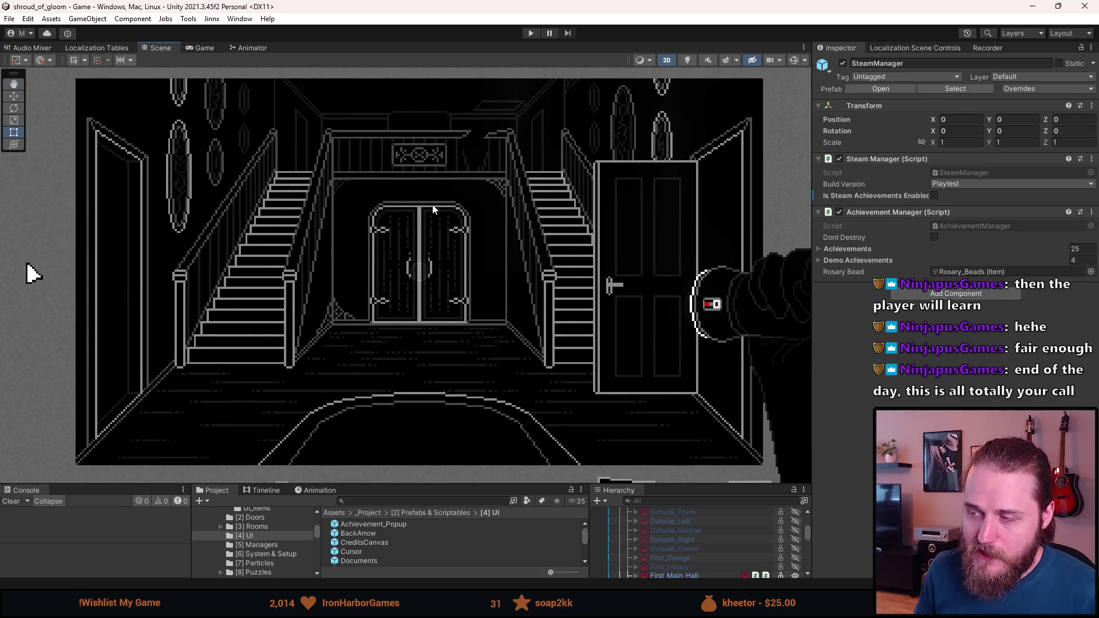
{"action": "scroll", "coordinate": [301, 224], "scroll_direction": "down", "scroll_amount": 4}
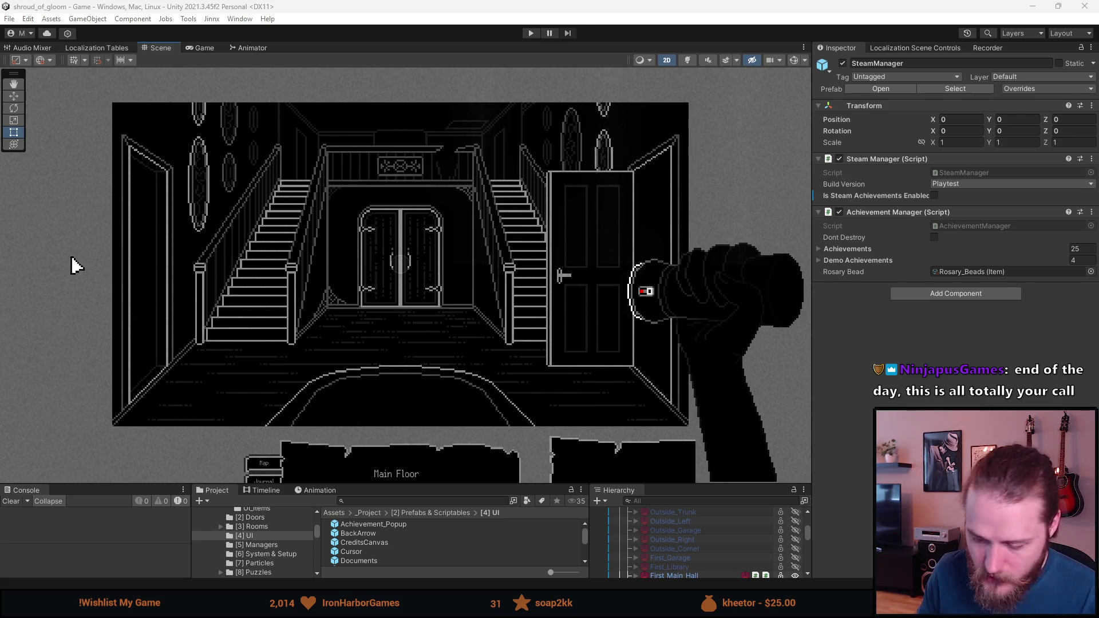
{"action": "scroll", "coordinate": [359, 257], "scroll_direction": "up", "scroll_amount": 2}
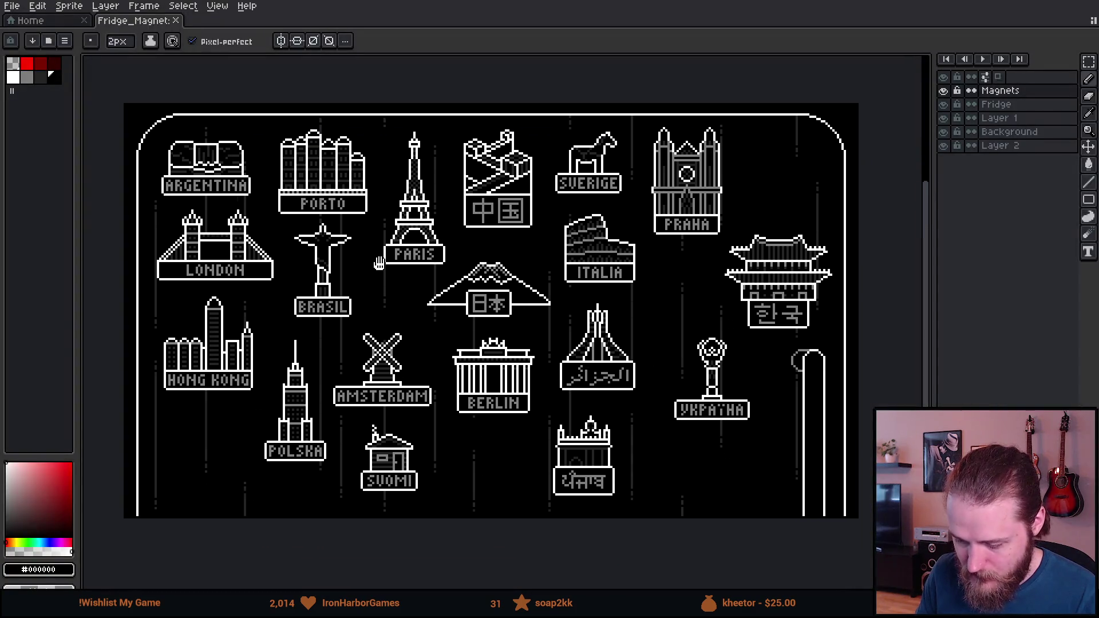
{"action": "scroll", "coordinate": [378, 235], "scroll_direction": "down", "scroll_amount": 1}
{"action": "scroll", "coordinate": [380, 235], "scroll_direction": "up", "scroll_amount": 1}
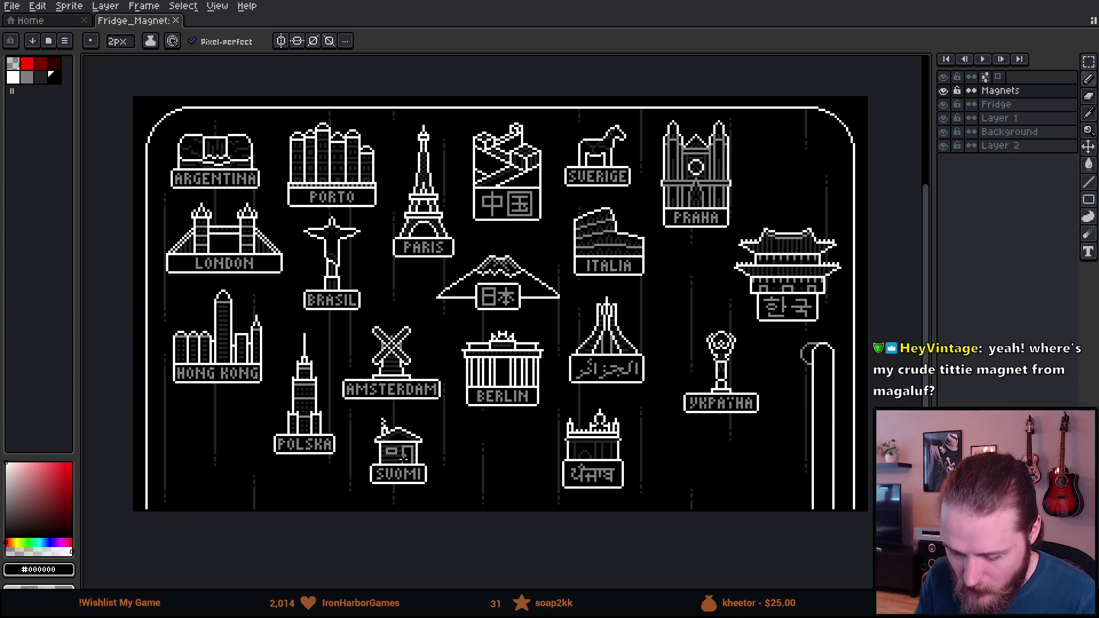
{"action": "left_click_drag", "start_coordinate": [629, 404], "coordinate": [615, 410]}
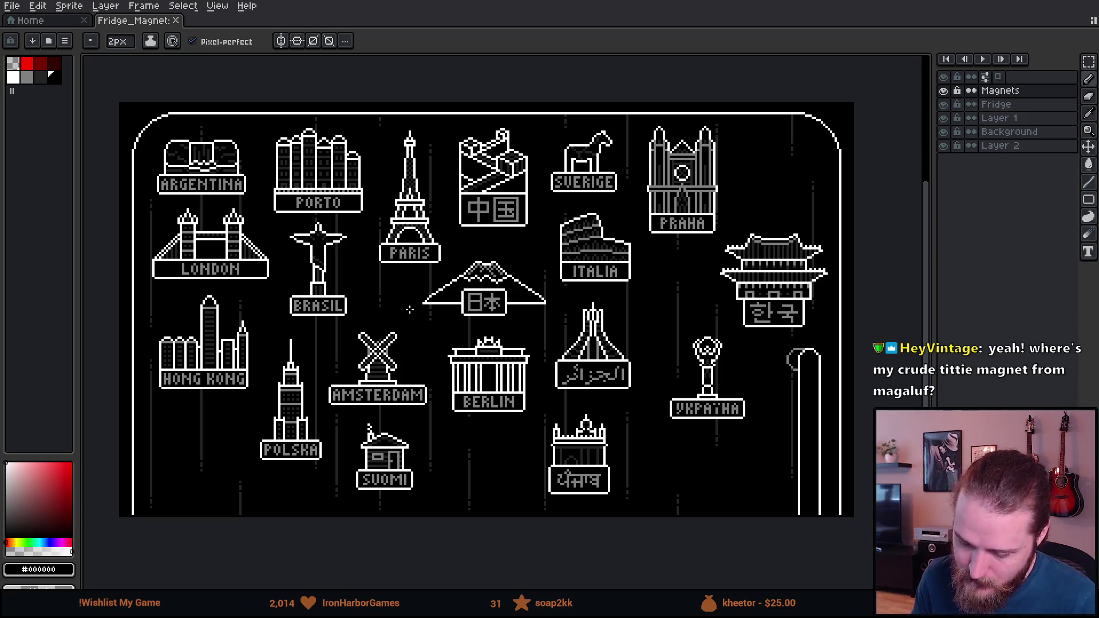
{"action": "scroll", "coordinate": [478, 404], "scroll_direction": "down", "scroll_amount": 1}
{"action": "scroll", "coordinate": [477, 404], "scroll_direction": "up", "scroll_amount": 1}
{"action": "left_click_drag", "start_coordinate": [477, 404], "coordinate": [461, 399]}
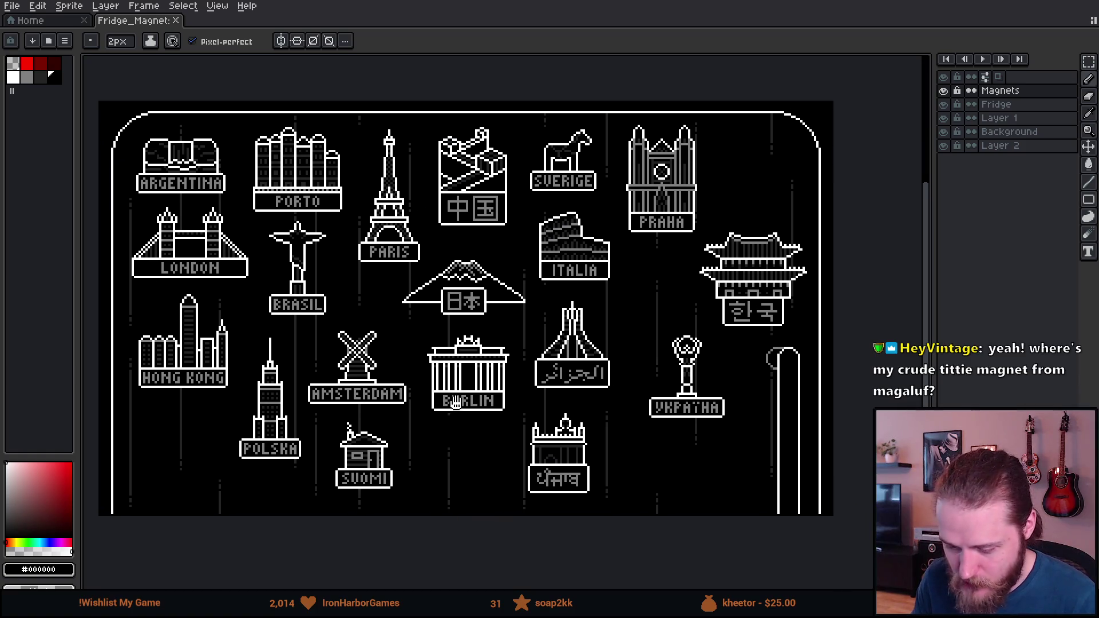
{"action": "left_click_drag", "start_coordinate": [359, 395], "coordinate": [364, 400]}
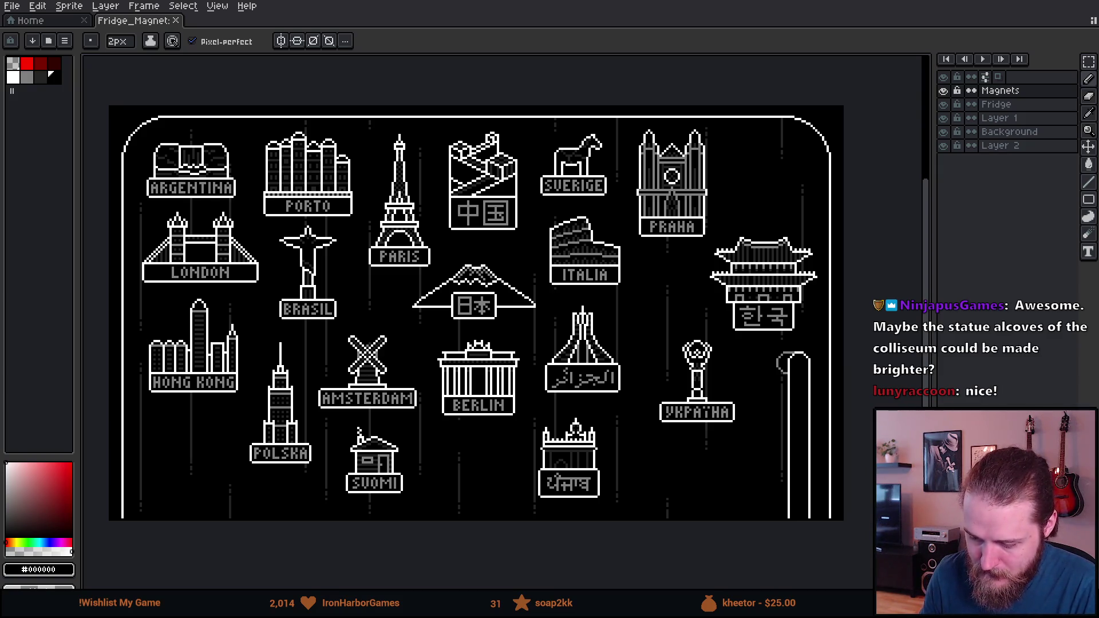
{"action": "scroll", "coordinate": [622, 268], "scroll_direction": "up", "scroll_amount": 2}
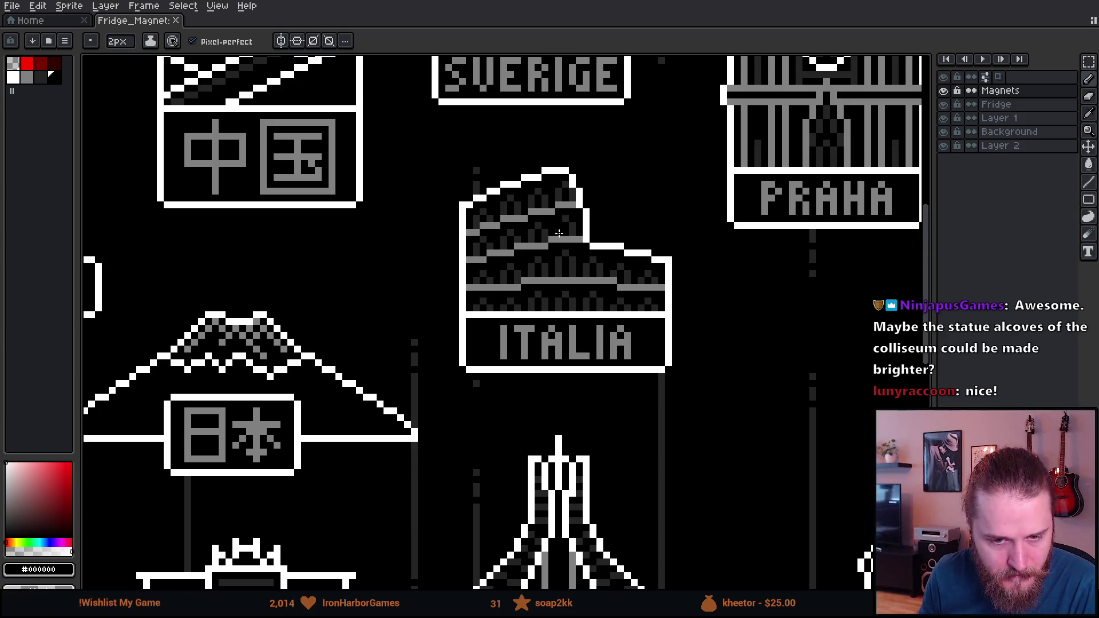
{"action": "scroll", "coordinate": [303, 286], "scroll_direction": "down", "scroll_amount": 1}
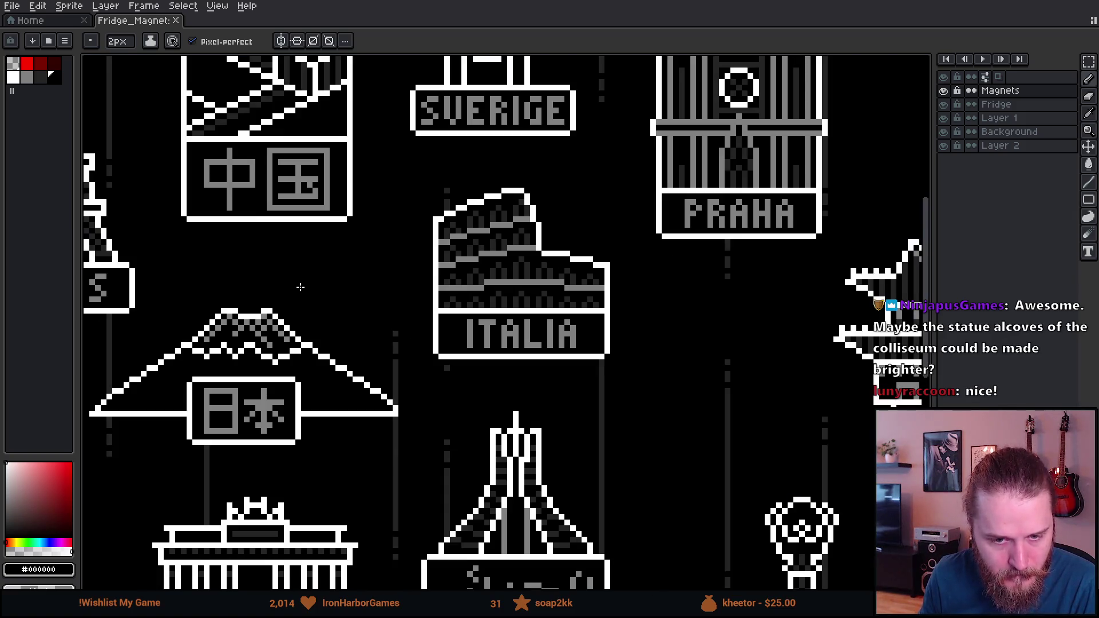
{"action": "scroll", "coordinate": [468, 332], "scroll_direction": "down", "scroll_amount": 2}
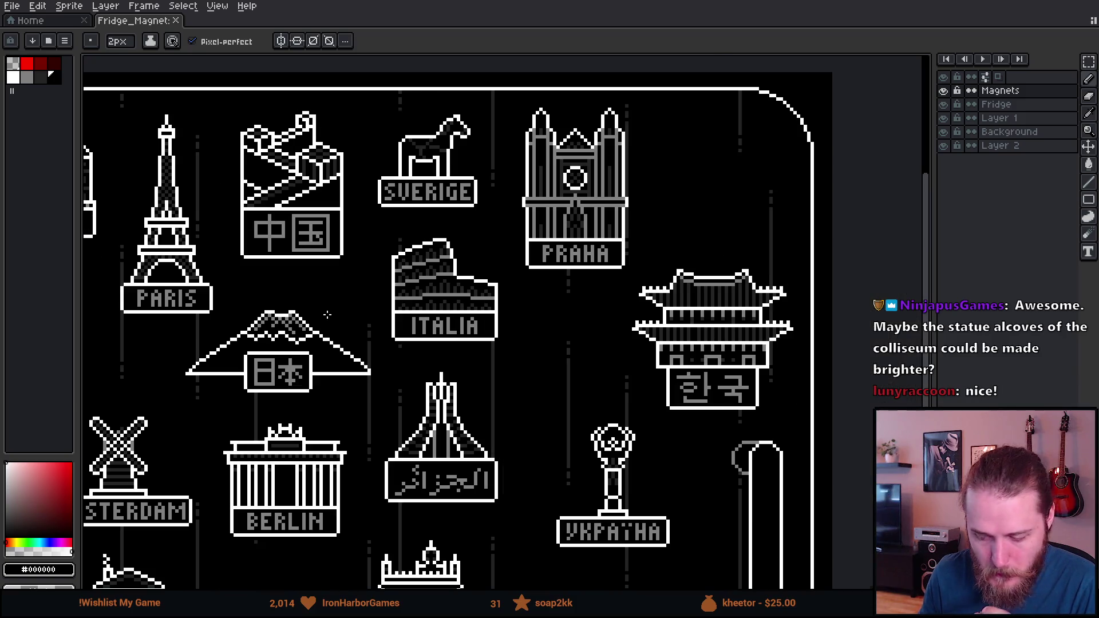
{"action": "scroll", "coordinate": [463, 271], "scroll_direction": "up", "scroll_amount": 1}
{"action": "scroll", "coordinate": [464, 272], "scroll_direction": "down", "scroll_amount": 2}
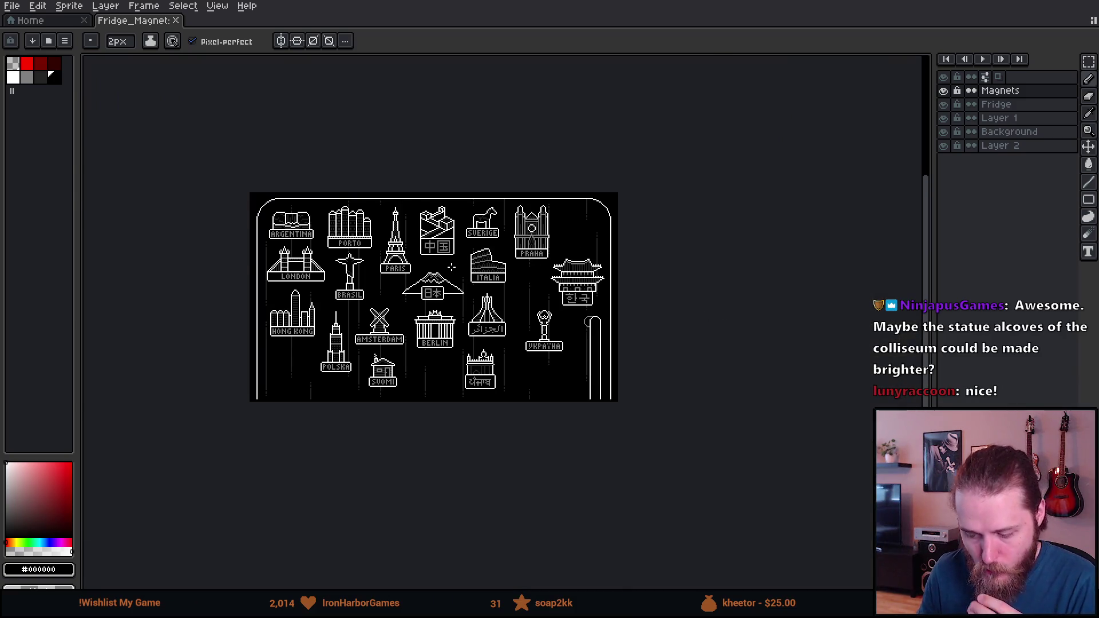
{"action": "scroll", "coordinate": [451, 261], "scroll_direction": "up", "scroll_amount": 1}
{"action": "left_click_drag", "start_coordinate": [415, 268], "coordinate": [507, 247]}
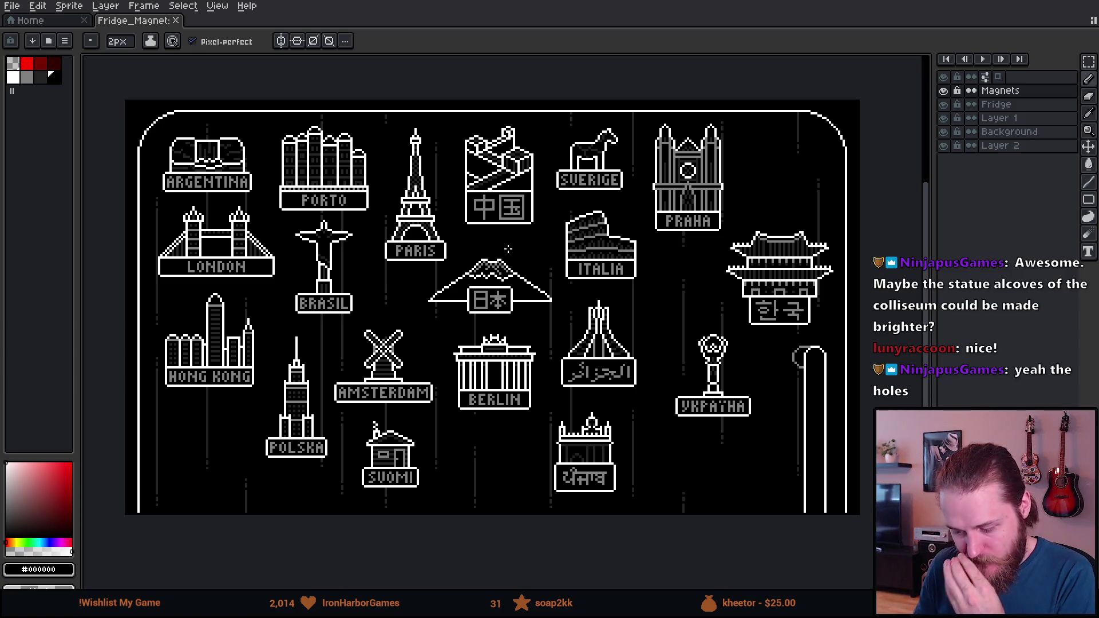
{"action": "left_click_drag", "start_coordinate": [446, 286], "coordinate": [446, 293]}
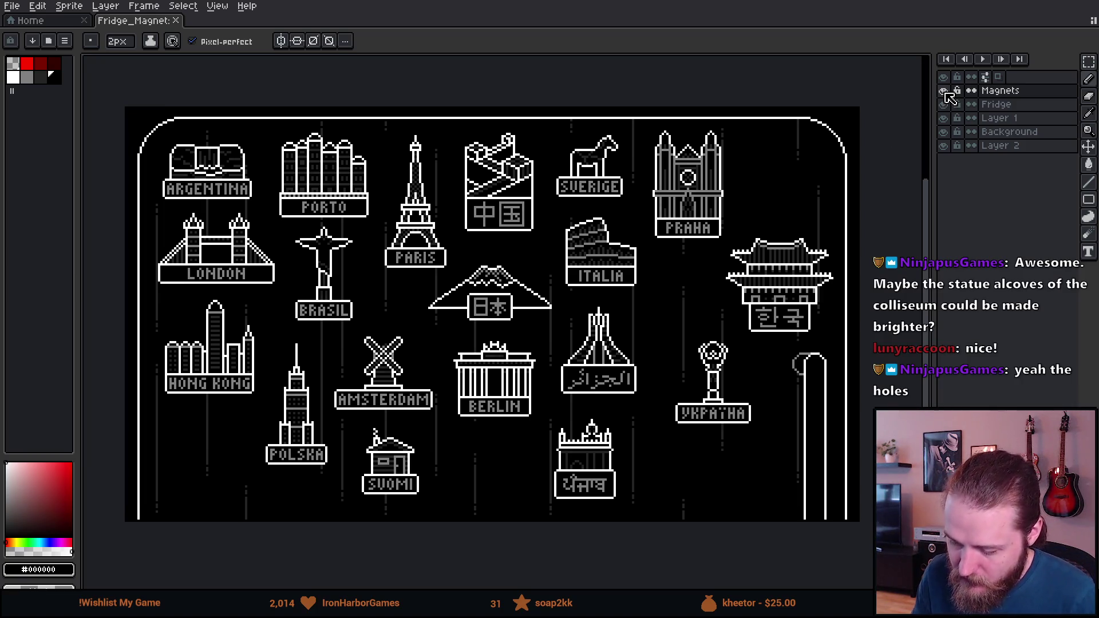
Add a 180 px bottom border in Canvas Size, making the sheet 320×360 px.
{"action": "left_click", "coordinate": [50, 5]}
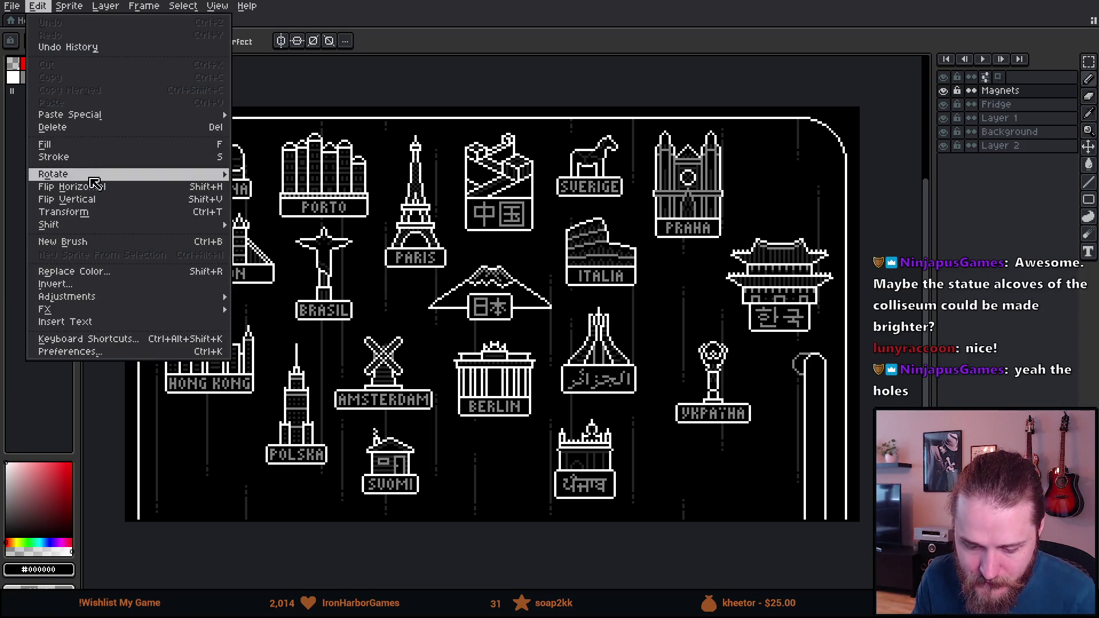
{"action": "mouse_move", "coordinate": [68, 6]}
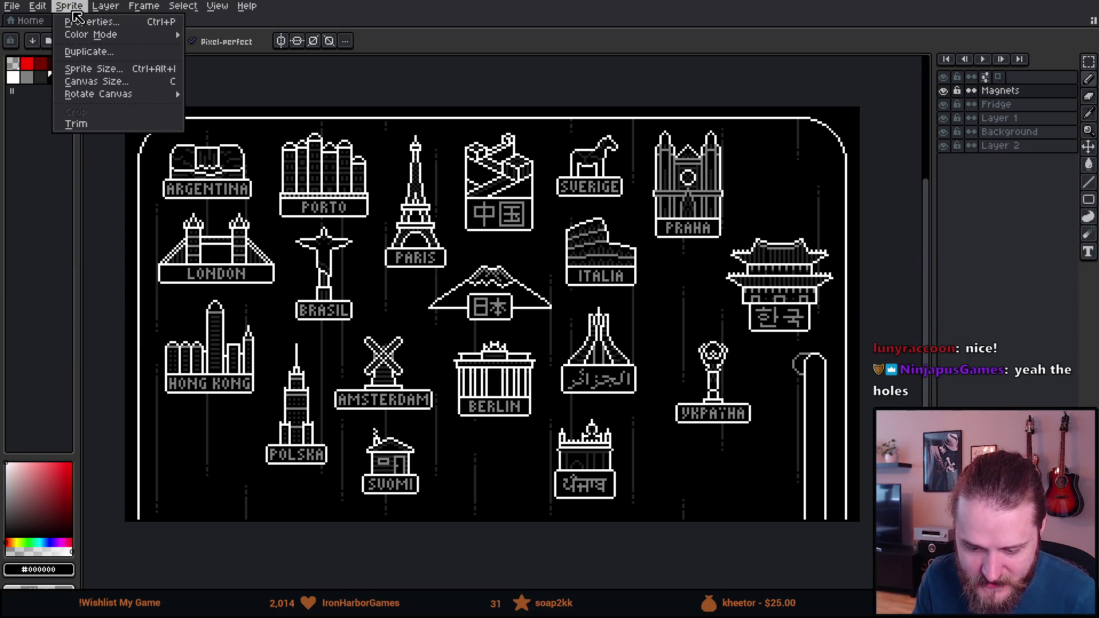
{"action": "left_click", "coordinate": [103, 82]}
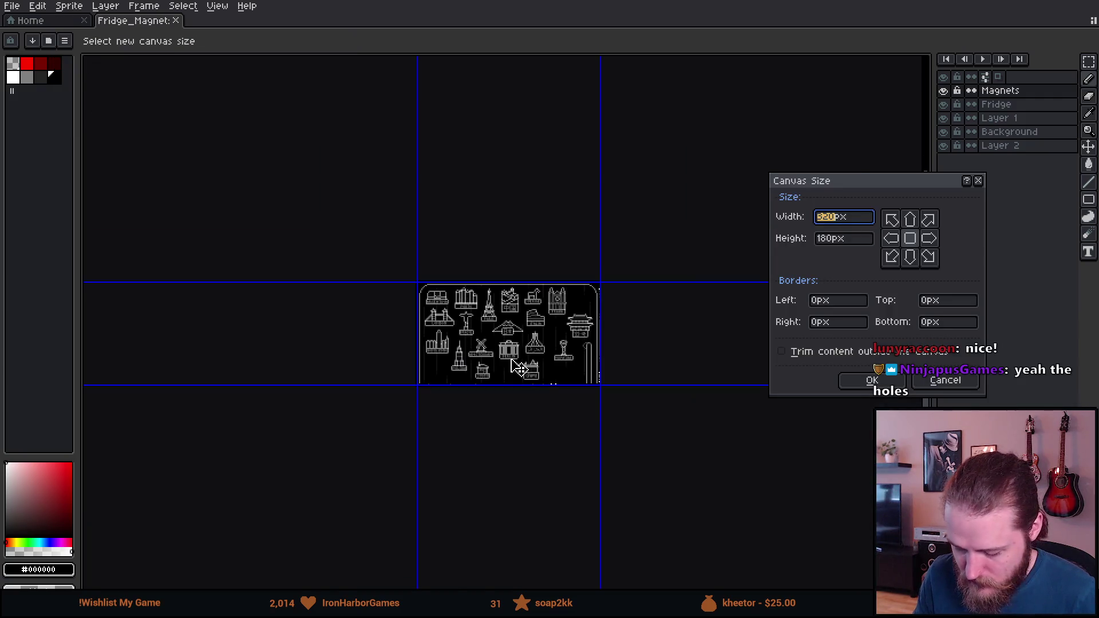
{"action": "left_click", "coordinate": [942, 324]}
{"action": "type", "text": "320"}
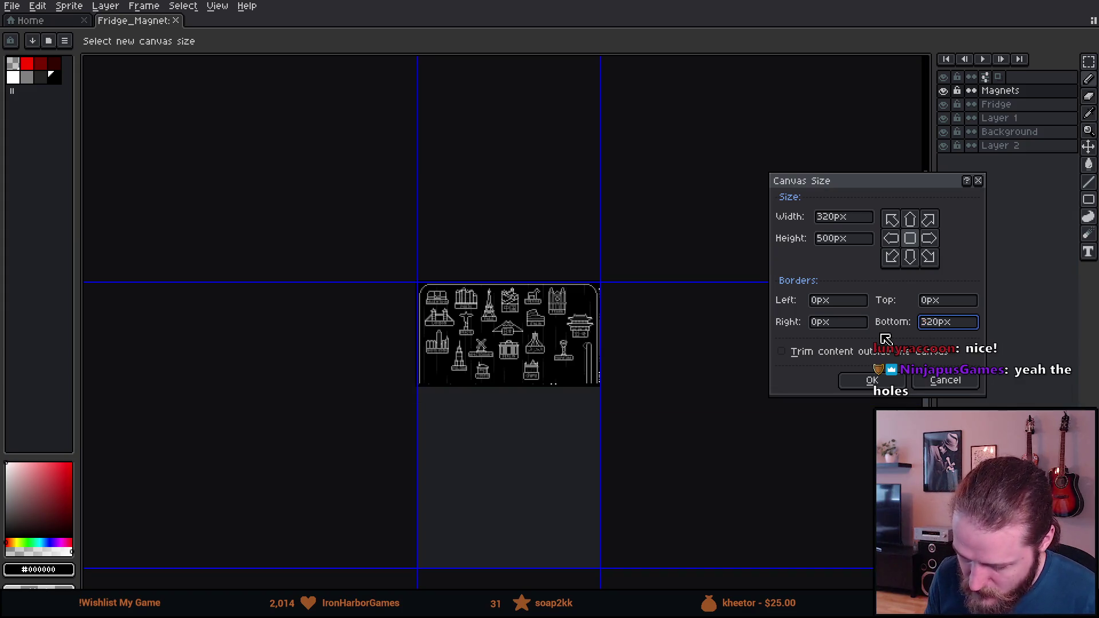
{"action": "key", "text": "BackSpace"}
{"action": "key", "text": "BackSpace"}
{"action": "key", "text": "BackSpace"}
{"action": "type", "text": "180"}
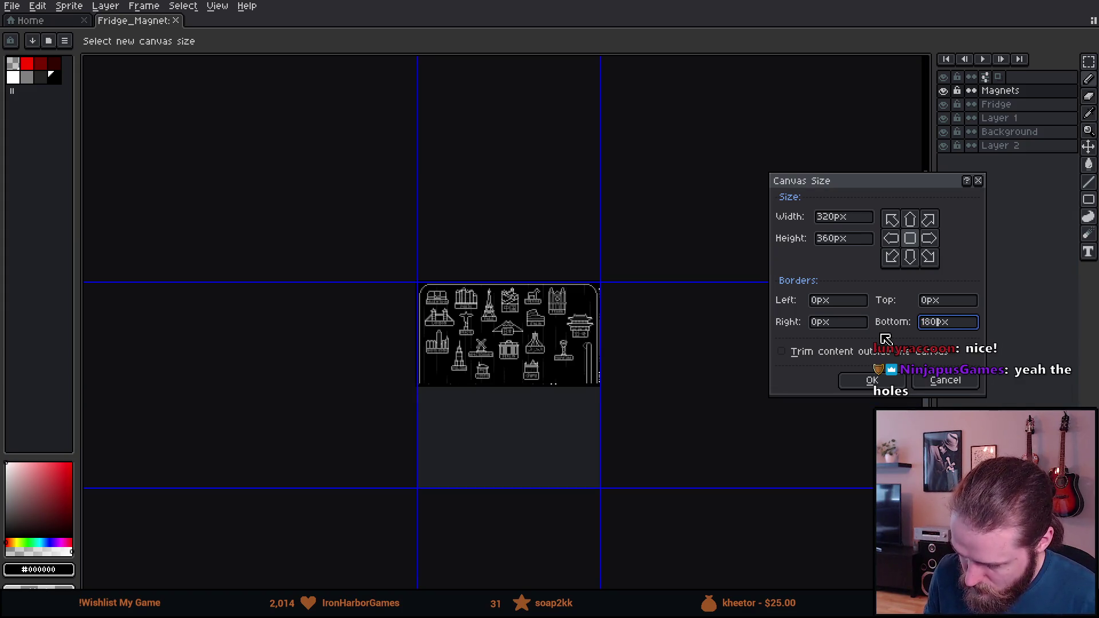
{"action": "key", "text": "Return"}
{"action": "scroll", "coordinate": [523, 289], "scroll_direction": "up", "scroll_amount": 3}
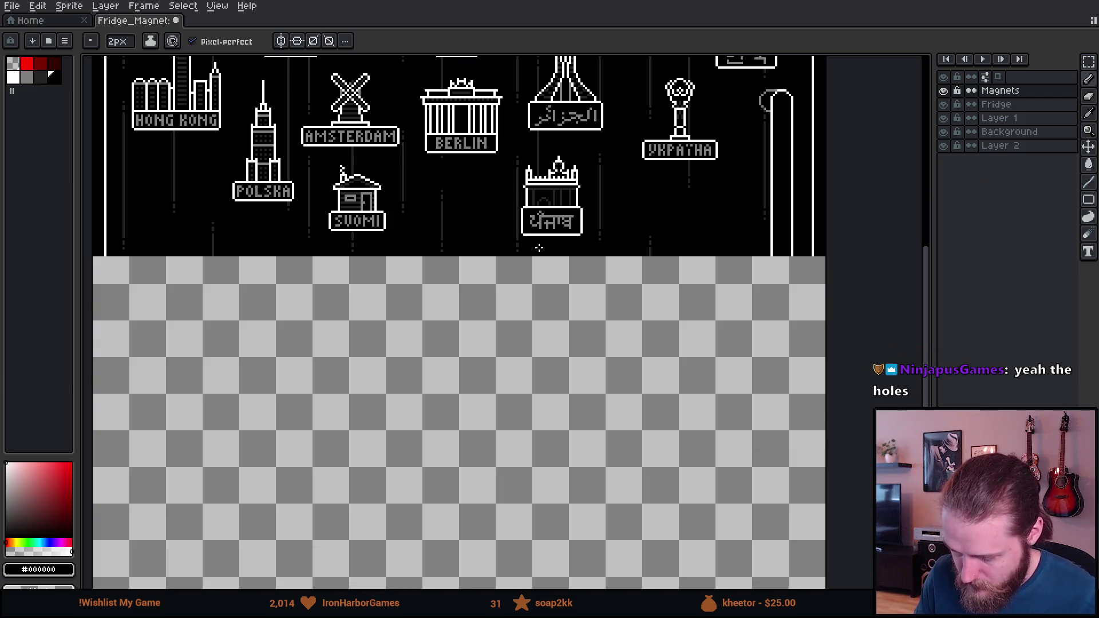
{"action": "scroll", "coordinate": [524, 244], "scroll_direction": "down", "scroll_amount": 2}
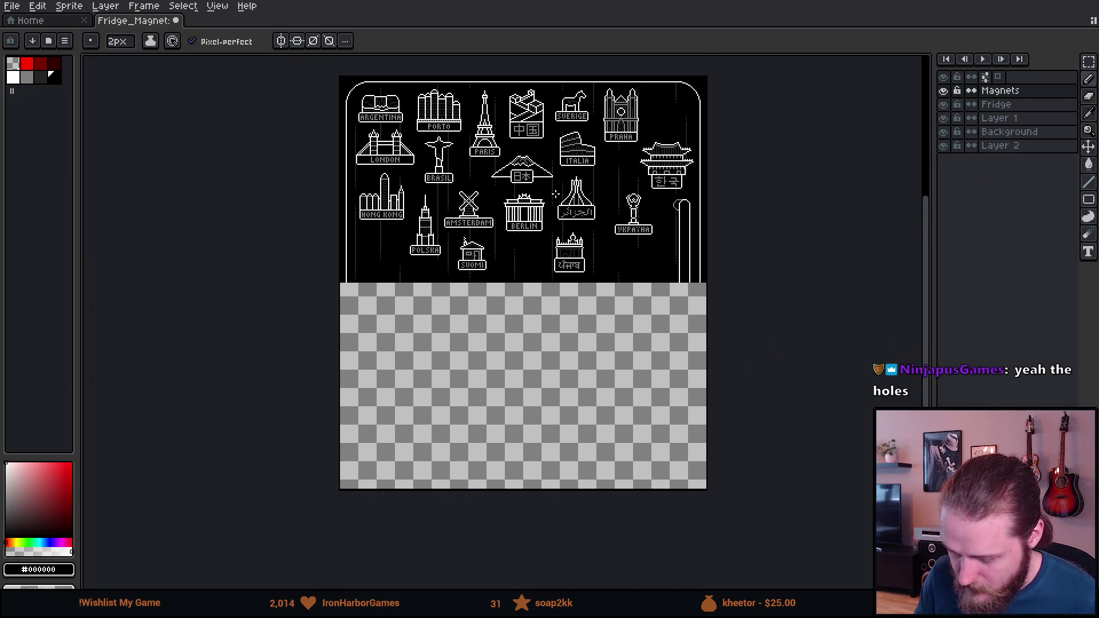
Paste a copy of the Magnets layer artwork into the empty lower half of the sheet.
{"action": "left_click", "coordinate": [1021, 108]}
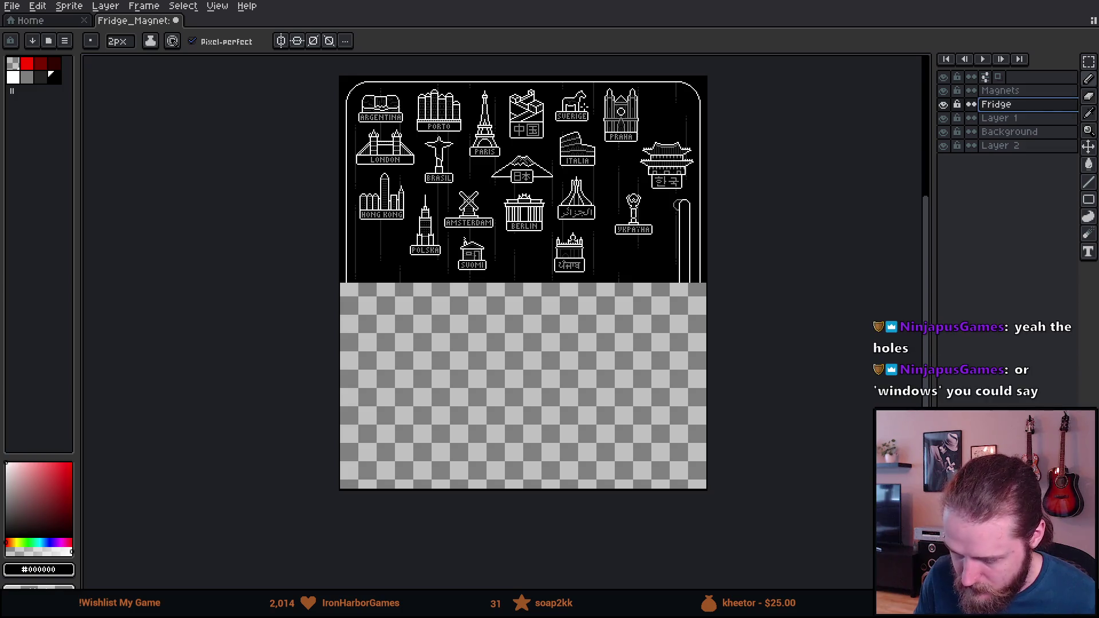
{"action": "left_click", "coordinate": [1006, 91]}
{"action": "key", "text": "v"}
{"action": "key", "text": "ctrl+t"}
{"action": "mouse_move", "coordinate": [584, 223]}
{"action": "left_mouse_down"}
{"action": "mouse_move", "coordinate": [572, 394]}
{"action": "mouse_move", "coordinate": [592, 434]}
{"action": "left_mouse_up"}
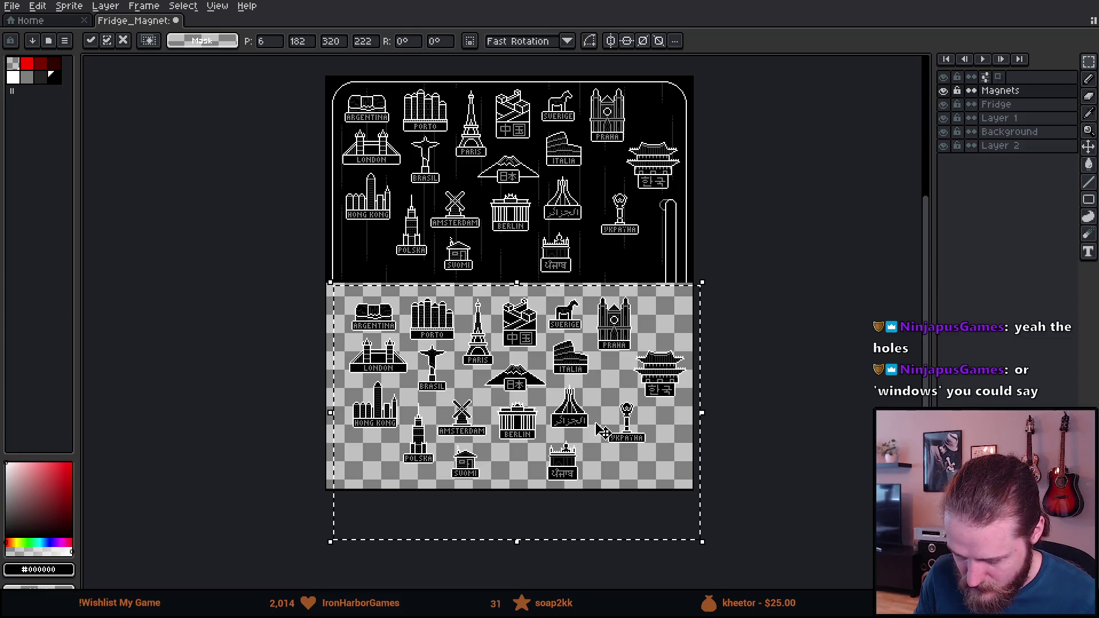
{"action": "key", "text": "Return"}
Move the Argentina magnet up into the top-left corner.
{"action": "scroll", "coordinate": [387, 293], "scroll_direction": "up", "scroll_amount": 3}
{"action": "scroll", "coordinate": [228, 322], "scroll_direction": "up", "scroll_amount": 1}
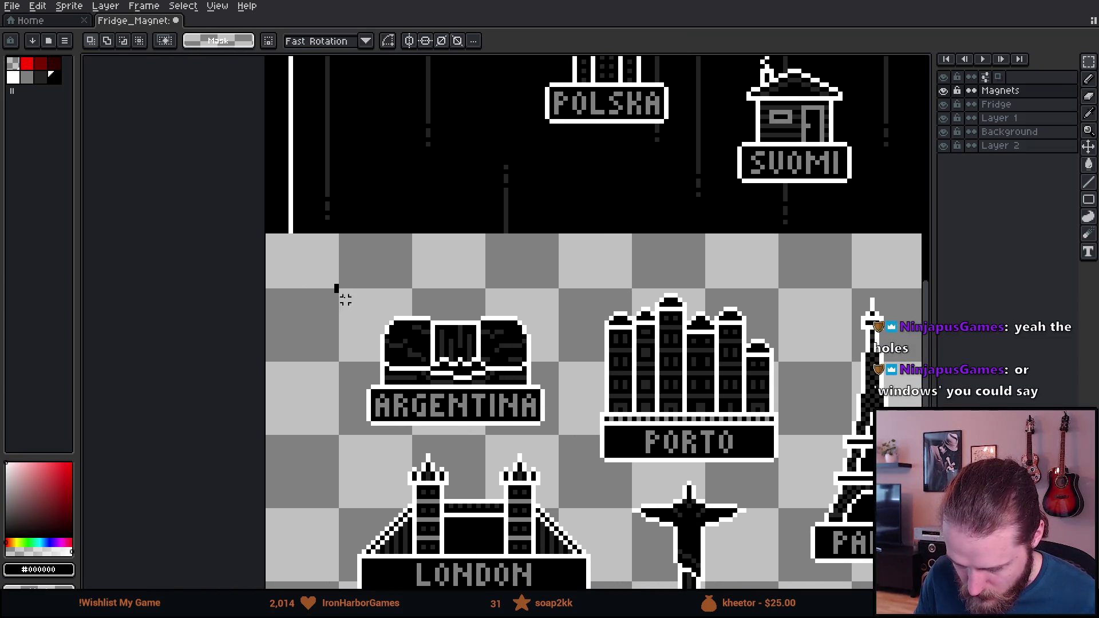
{"action": "left_click_drag", "start_coordinate": [337, 287], "coordinate": [560, 440]}
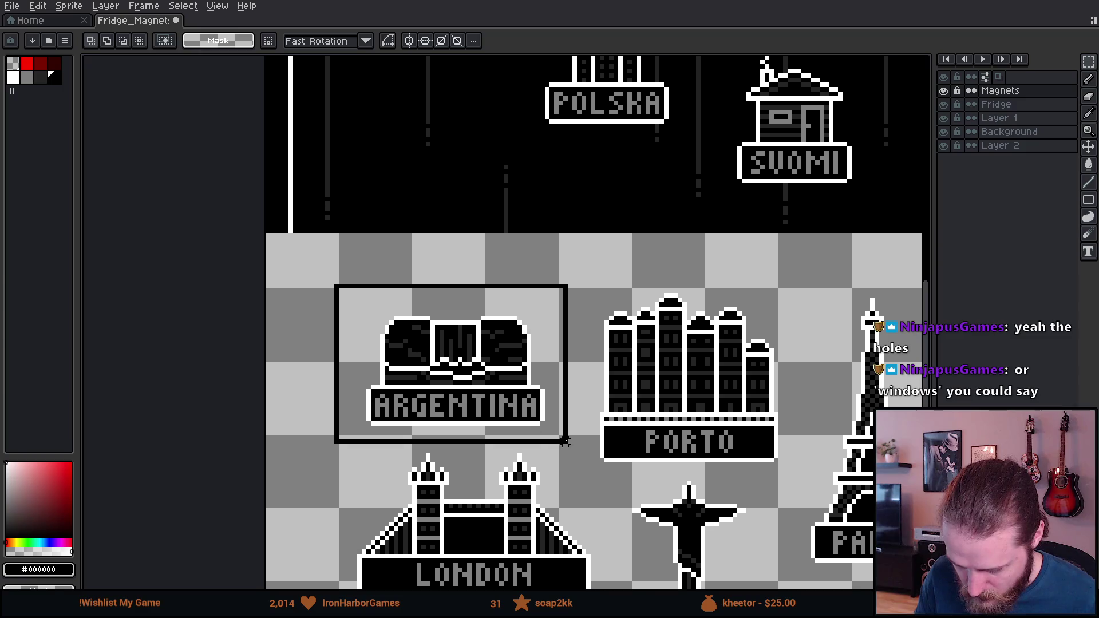
{"action": "mouse_move", "coordinate": [467, 401]}
{"action": "left_mouse_down"}
{"action": "mouse_move", "coordinate": [346, 336]}
{"action": "mouse_move", "coordinate": [392, 331]}
{"action": "left_mouse_up"}
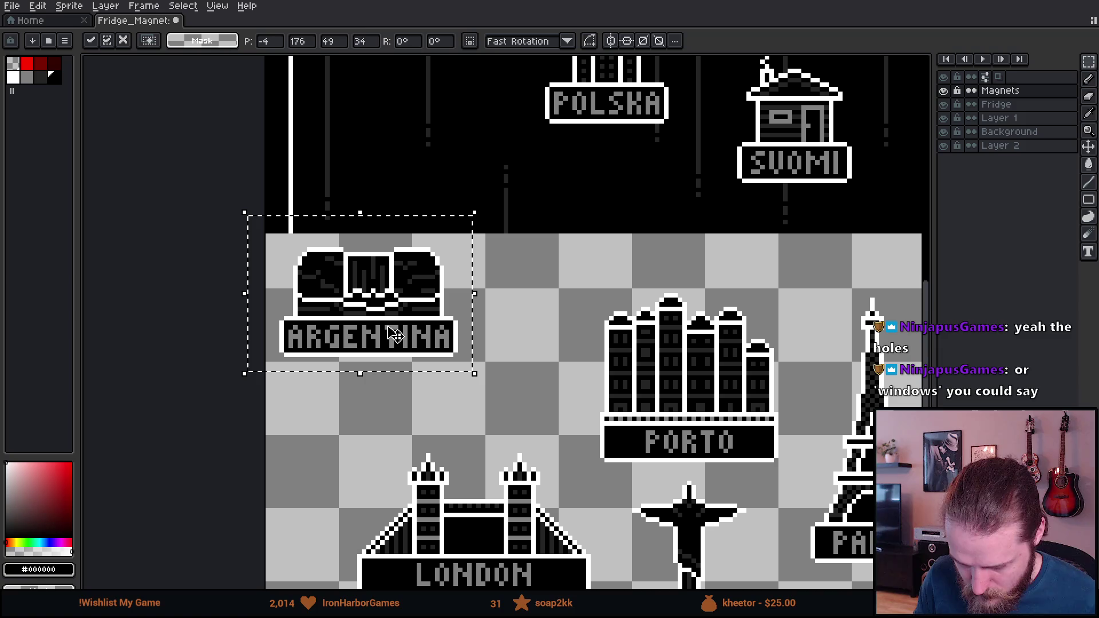
{"action": "left_click", "coordinate": [527, 395]}
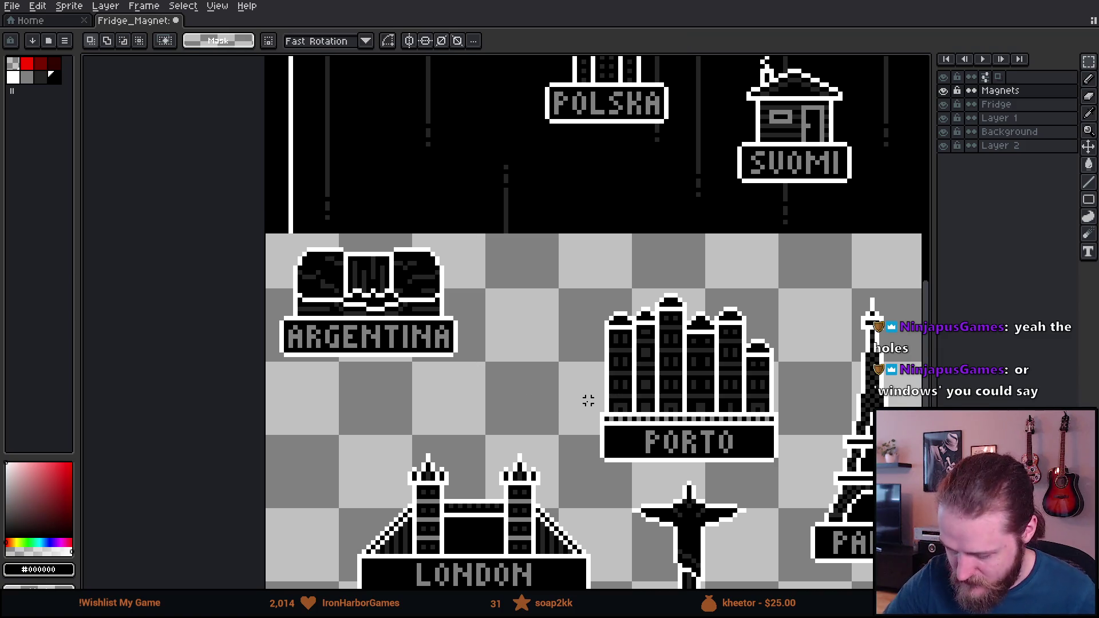
Place the Porto magnet beside Argentina, then pan to view the China, Japan and Hong Kong magnets.
{"action": "scroll", "coordinate": [588, 401], "scroll_direction": "down", "scroll_amount": 3}
{"action": "scroll", "coordinate": [588, 400], "scroll_direction": "right", "scroll_amount": 4}
{"action": "left_click_drag", "start_coordinate": [470, 216], "coordinate": [694, 402]}
{"action": "left_click_drag", "start_coordinate": [647, 364], "coordinate": [525, 321]}
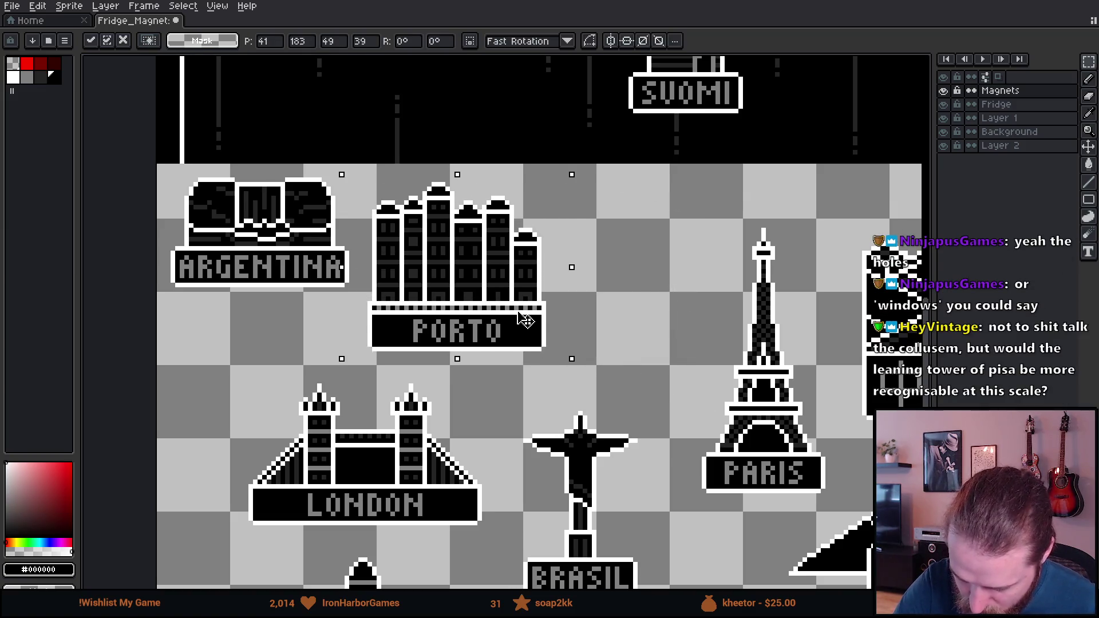
{"action": "left_click", "coordinate": [639, 353]}
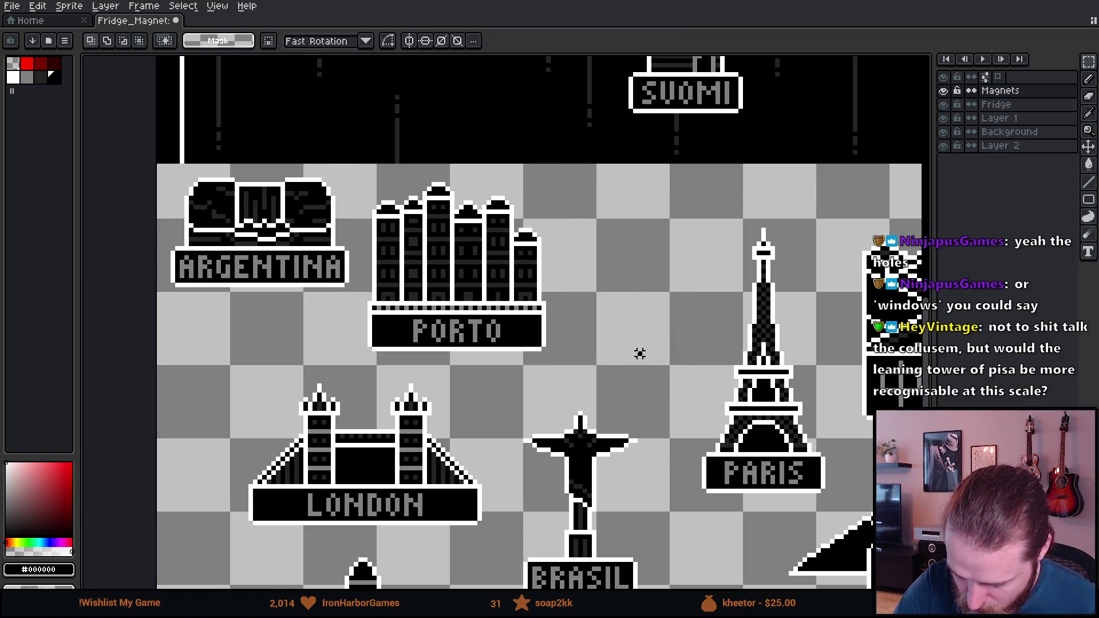
{"action": "mouse_move", "coordinate": [516, 350]}
{"action": "left_mouse_down"}
{"action": "mouse_move", "coordinate": [569, 363]}
{"action": "mouse_move", "coordinate": [530, 223]}
{"action": "mouse_move", "coordinate": [424, 322]}
{"action": "left_mouse_up"}
{"action": "mouse_move", "coordinate": [658, 419]}
{"action": "left_mouse_down"}
{"action": "mouse_move", "coordinate": [743, 294]}
{"action": "mouse_move", "coordinate": [653, 339]}
{"action": "left_mouse_up"}
{"action": "scroll", "coordinate": [653, 343], "scroll_direction": "down", "scroll_amount": 5}
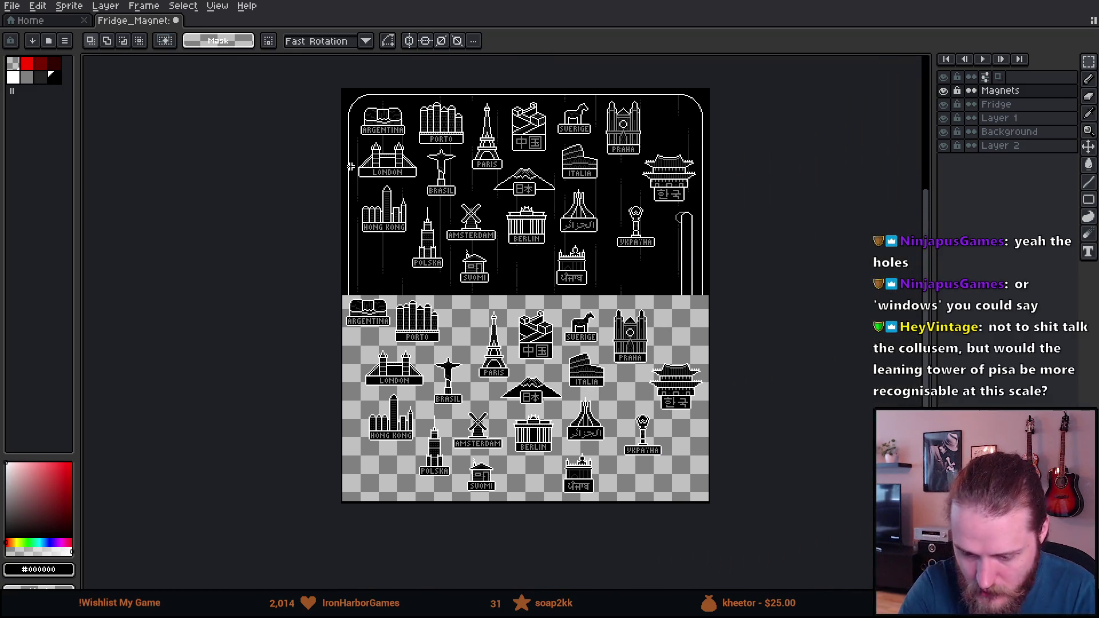
Widen the canvas to 640 px.
{"action": "left_click", "coordinate": [69, 6]}
{"action": "left_click", "coordinate": [121, 80]}
{"action": "type", "text": "640"}
{"action": "left_click", "coordinate": [850, 382]}
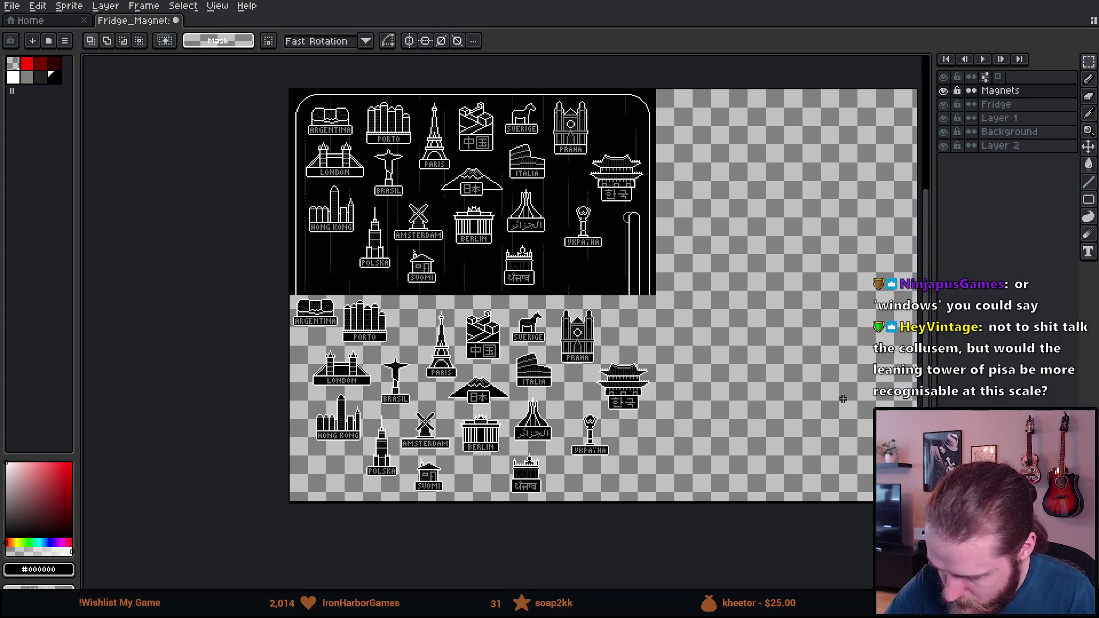
Shift the block of right-side magnets, including London and Hong Kong, into the new space.
{"action": "mouse_move", "coordinate": [416, 306]}
{"action": "left_mouse_down"}
{"action": "mouse_move", "coordinate": [570, 468]}
{"action": "mouse_move", "coordinate": [722, 515]}
{"action": "left_mouse_up"}
{"action": "left_click_drag", "start_coordinate": [302, 369], "coordinate": [562, 522], "text": "shift"}
{"action": "mouse_move", "coordinate": [500, 416]}
{"action": "left_mouse_down"}
{"action": "mouse_move", "coordinate": [755, 399]}
{"action": "mouse_move", "coordinate": [741, 400]}
{"action": "left_mouse_up"}
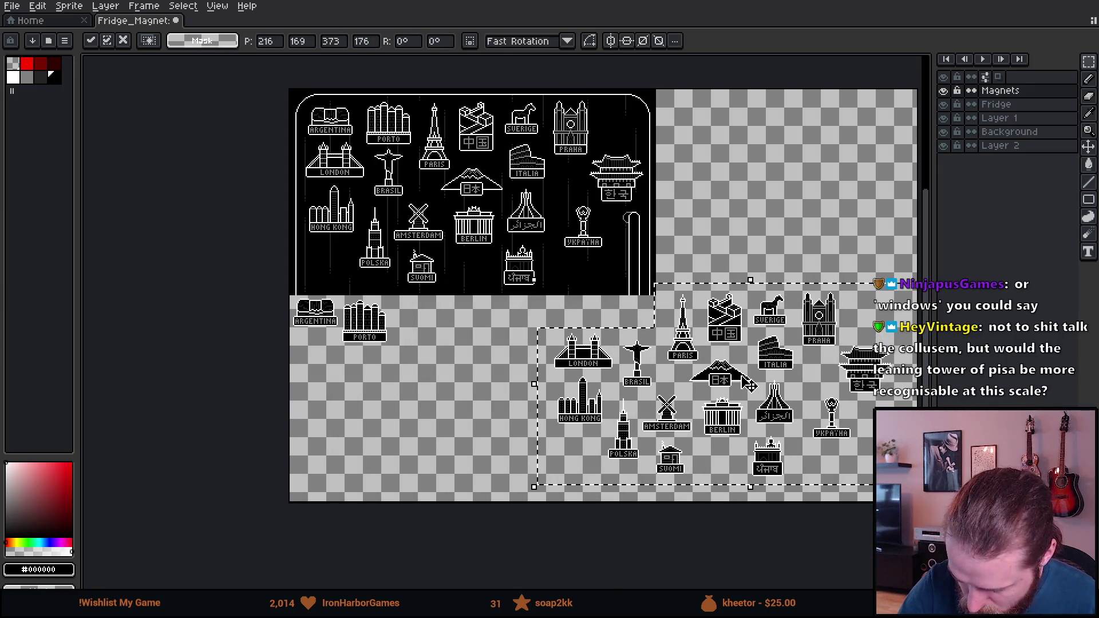
{"action": "left_click", "coordinate": [726, 218]}
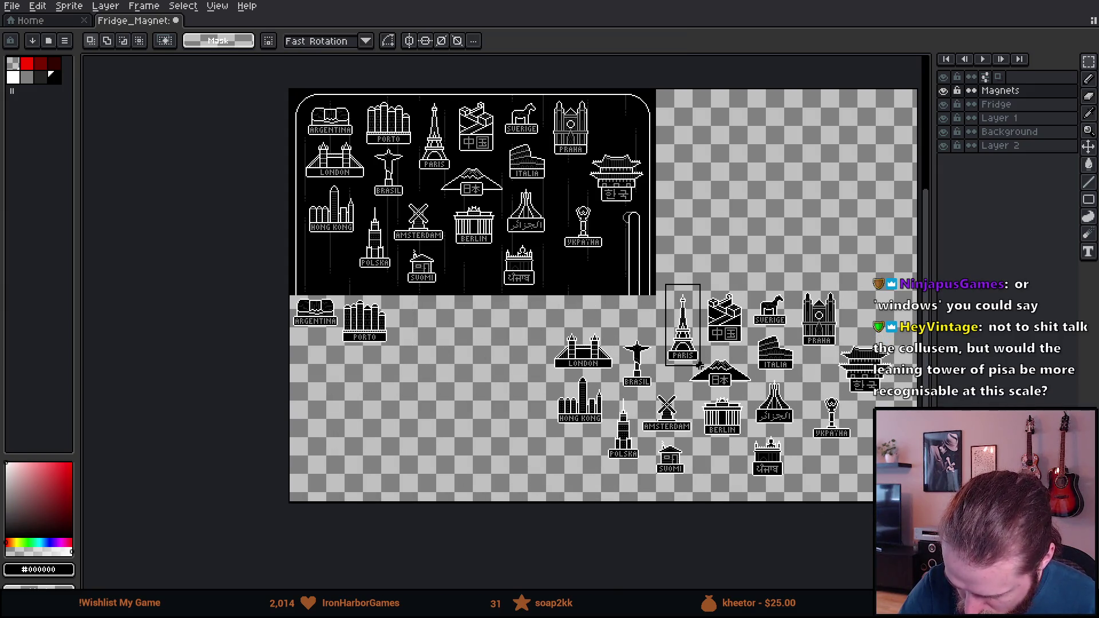
Move Paris below Argentina, London beside Porto, and Brasil beside Paris.
{"action": "mouse_move", "coordinate": [687, 346]}
{"action": "left_mouse_down"}
{"action": "mouse_move", "coordinate": [648, 378]}
{"action": "mouse_move", "coordinate": [347, 402]}
{"action": "mouse_move", "coordinate": [328, 387]}
{"action": "left_mouse_up"}
{"action": "left_click", "coordinate": [386, 404]}
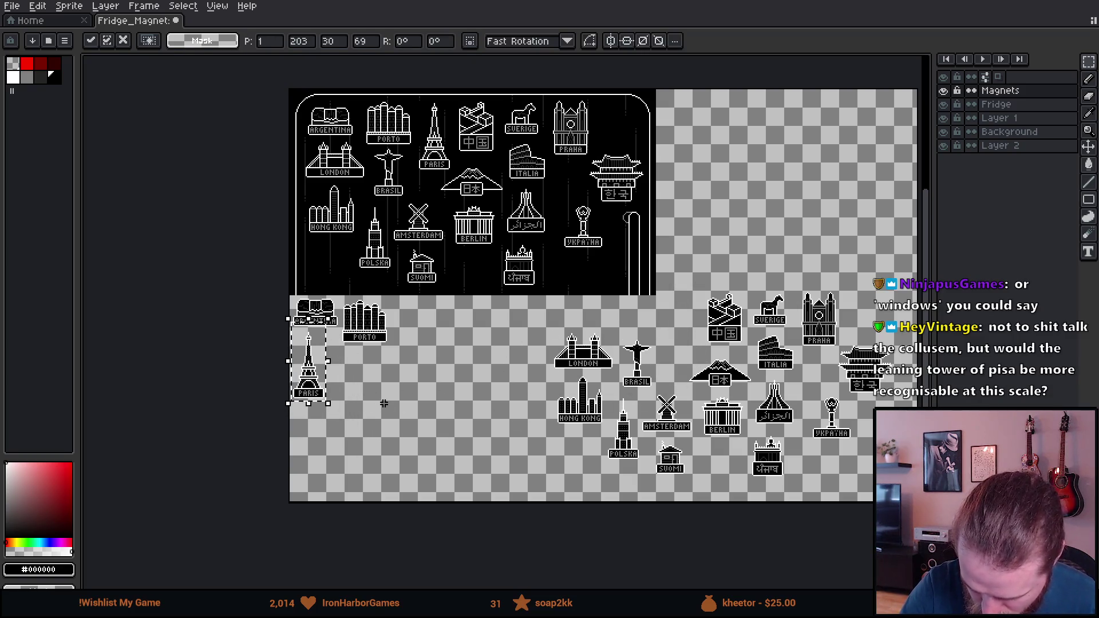
{"action": "mouse_move", "coordinate": [572, 355]}
{"action": "left_mouse_down"}
{"action": "mouse_move", "coordinate": [617, 369]}
{"action": "mouse_move", "coordinate": [450, 329]}
{"action": "left_mouse_up"}
{"action": "left_click", "coordinate": [498, 382]}
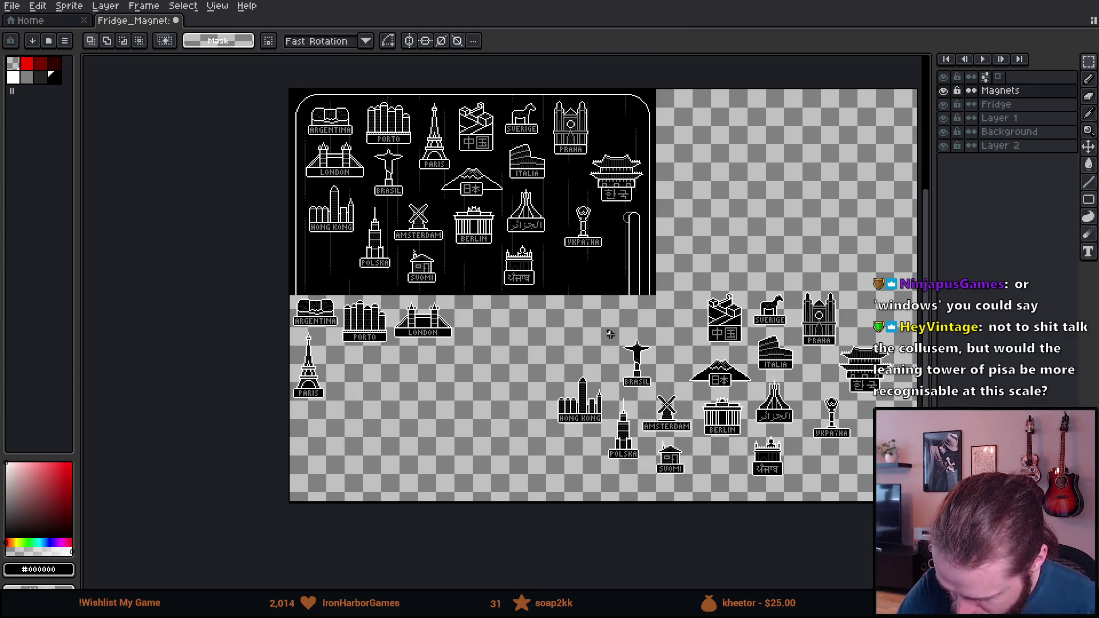
{"action": "mouse_move", "coordinate": [646, 375]}
{"action": "left_mouse_down"}
{"action": "mouse_move", "coordinate": [561, 369]}
{"action": "mouse_move", "coordinate": [361, 389]}
{"action": "left_mouse_up"}
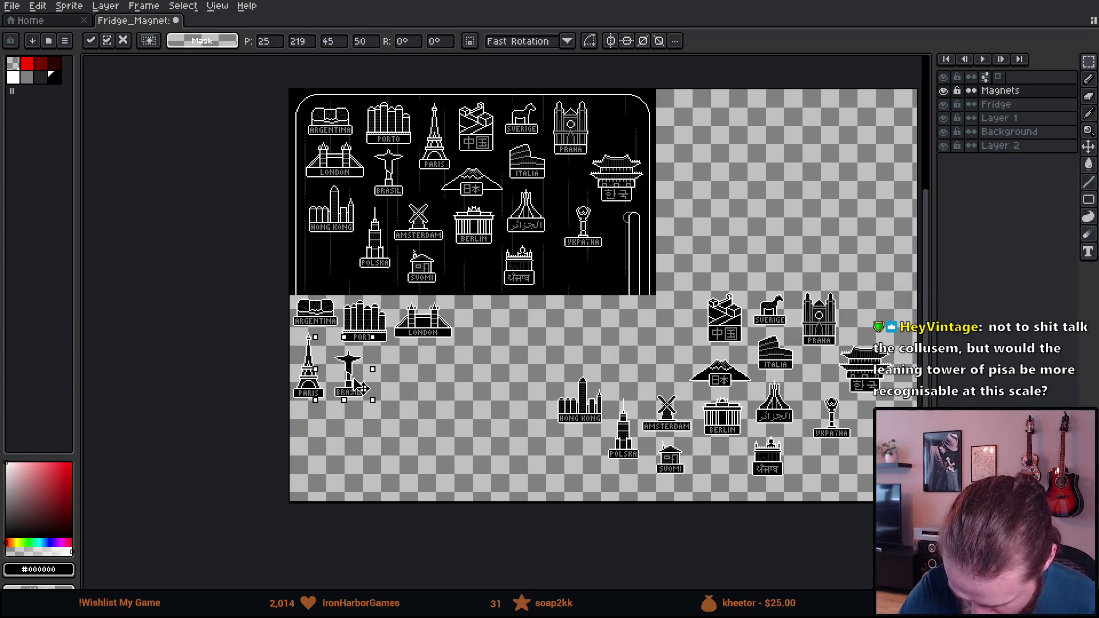
{"action": "left_click", "coordinate": [401, 398]}
Place Hong Kong beside Brasil, Polska below Paris, Amsterdam beside London, China beside Hong Kong.
{"action": "mouse_move", "coordinate": [519, 363]}
{"action": "left_mouse_down"}
{"action": "mouse_move", "coordinate": [601, 435]}
{"action": "mouse_move", "coordinate": [590, 413]}
{"action": "mouse_move", "coordinate": [411, 392]}
{"action": "left_mouse_up"}
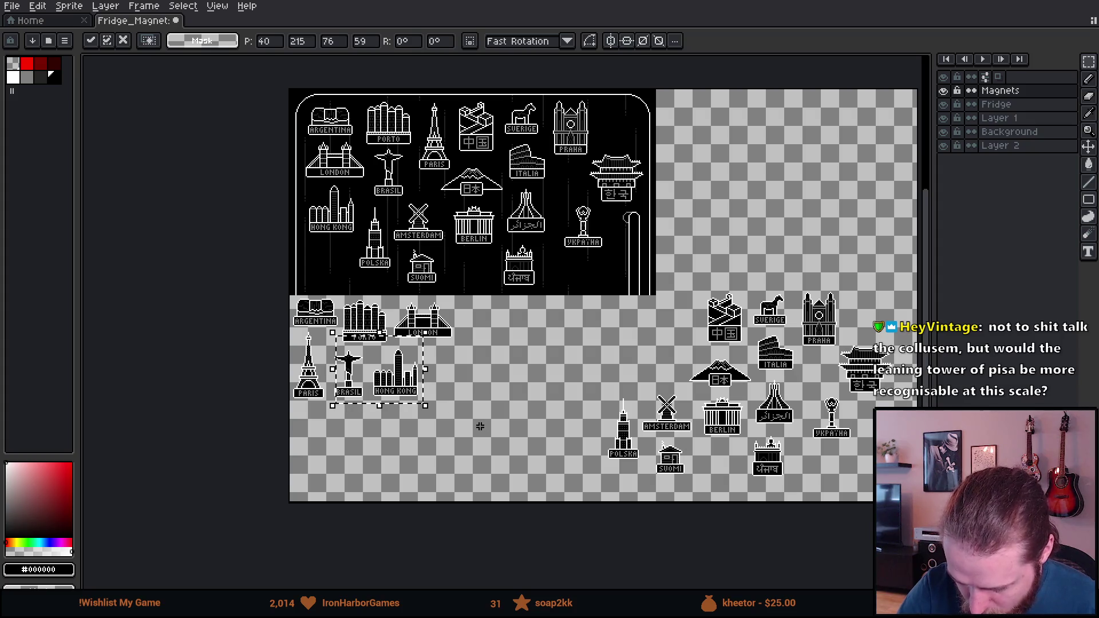
{"action": "left_click", "coordinate": [489, 432]}
{"action": "mouse_move", "coordinate": [570, 367]}
{"action": "left_mouse_down"}
{"action": "mouse_move", "coordinate": [644, 483]}
{"action": "mouse_move", "coordinate": [625, 455]}
{"action": "mouse_move", "coordinate": [313, 464]}
{"action": "left_mouse_up"}
{"action": "left_click", "coordinate": [392, 462]}
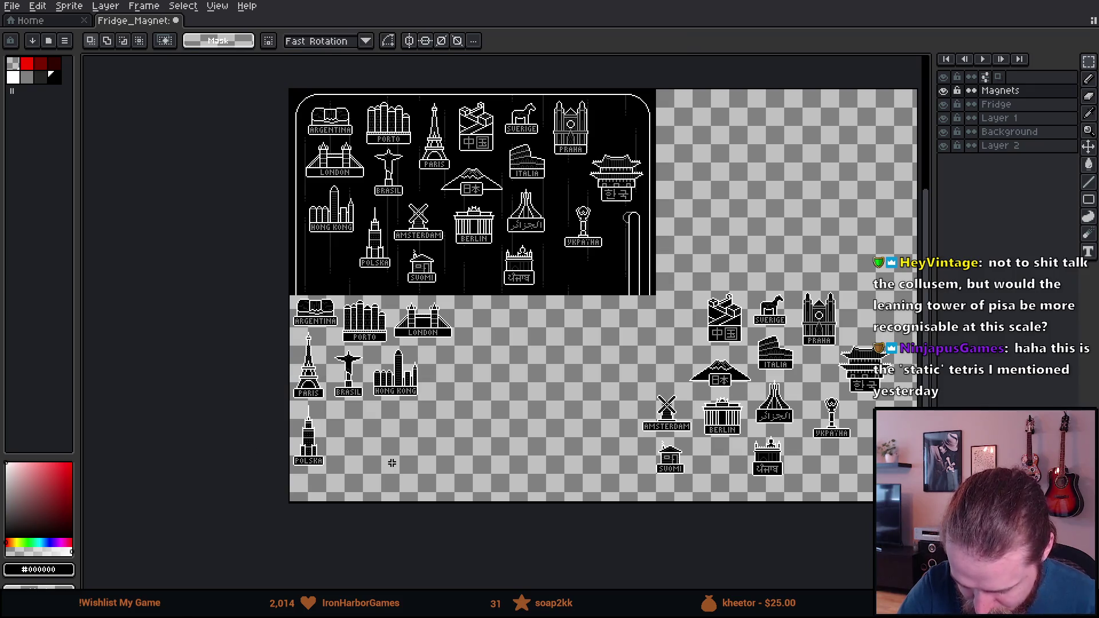
{"action": "mouse_move", "coordinate": [615, 375]}
{"action": "left_mouse_down"}
{"action": "mouse_move", "coordinate": [694, 434]}
{"action": "mouse_move", "coordinate": [620, 404]}
{"action": "mouse_move", "coordinate": [502, 329]}
{"action": "left_mouse_up"}
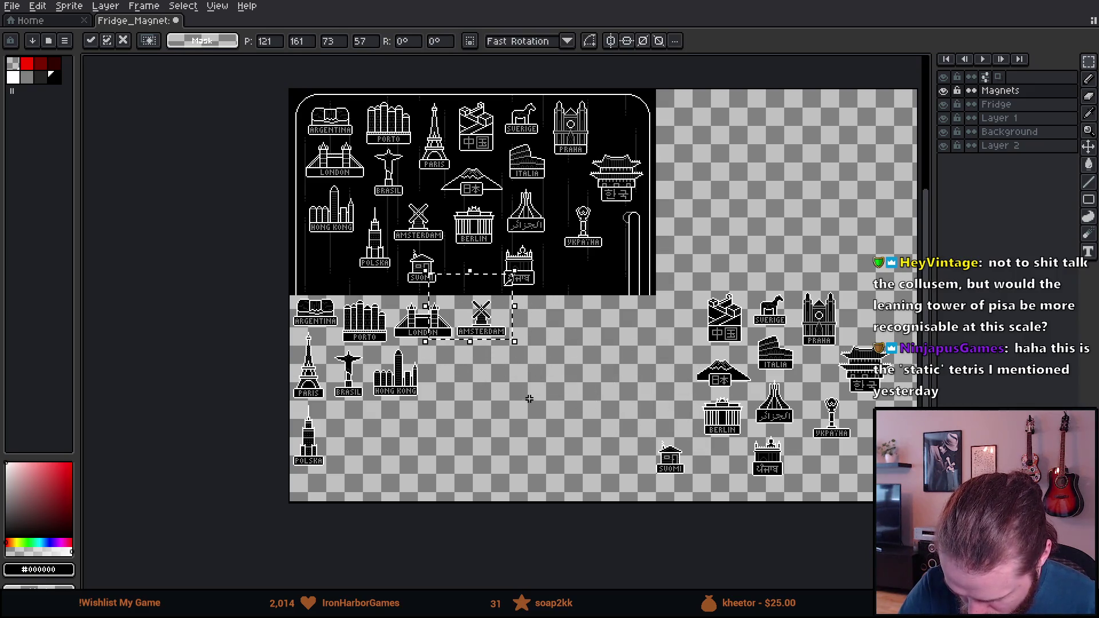
{"action": "left_click", "coordinate": [507, 359]}
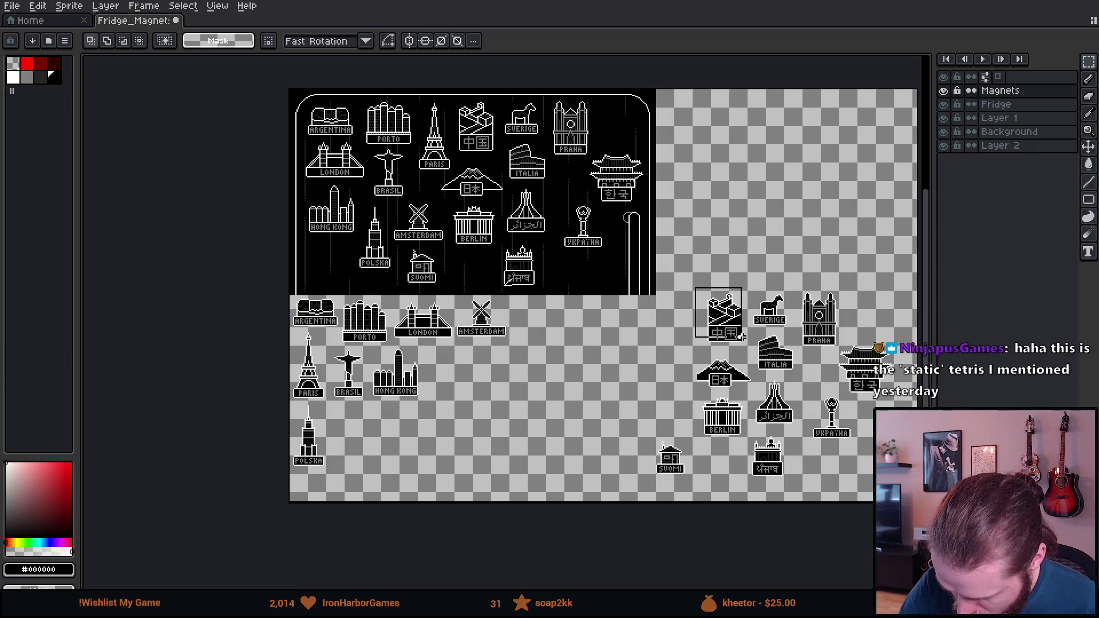
{"action": "left_click_drag", "start_coordinate": [743, 338], "coordinate": [462, 389]}
{"action": "left_click", "coordinate": [515, 412]}
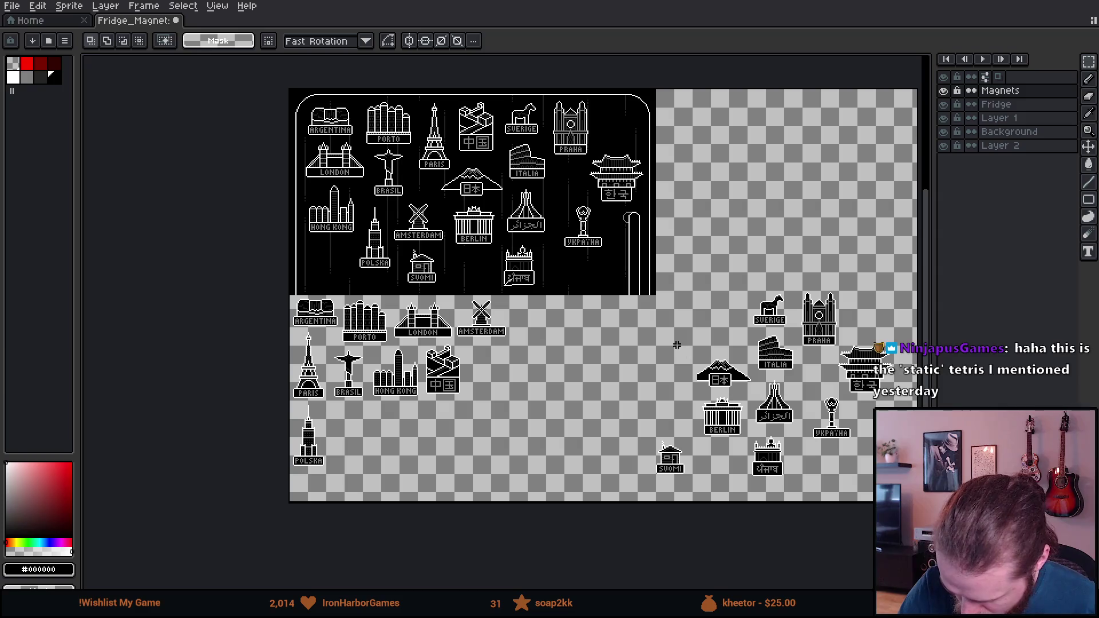
Deselect, review the repacked rows, and toggle the Magnets layer's visibility to compare.
{"action": "left_click", "coordinate": [685, 435]}
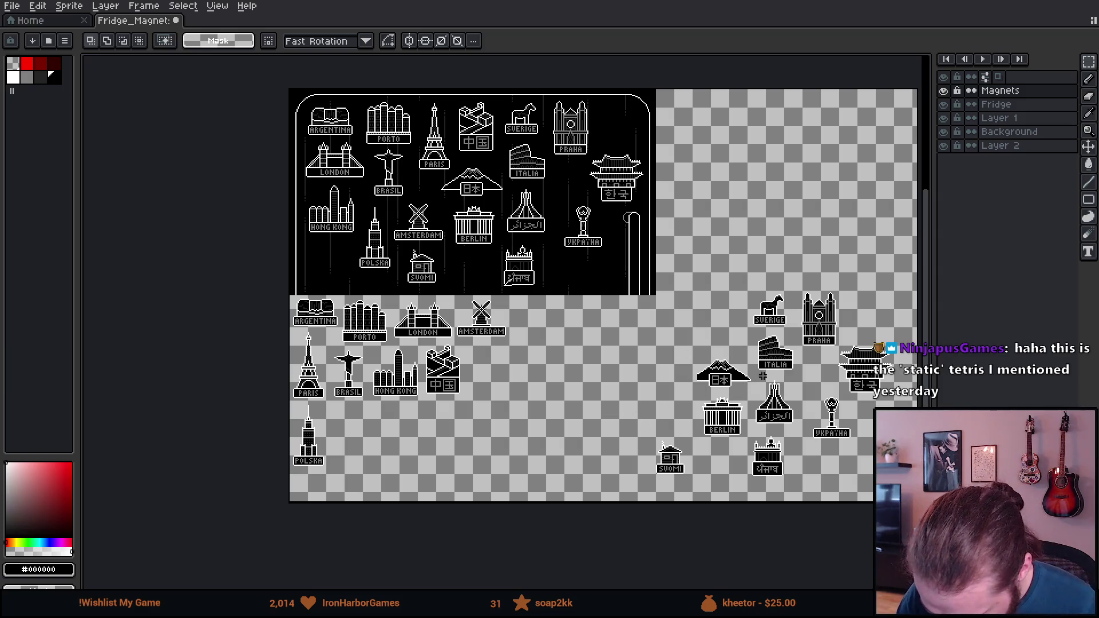
{"action": "left_click_drag", "start_coordinate": [735, 380], "coordinate": [692, 354]}
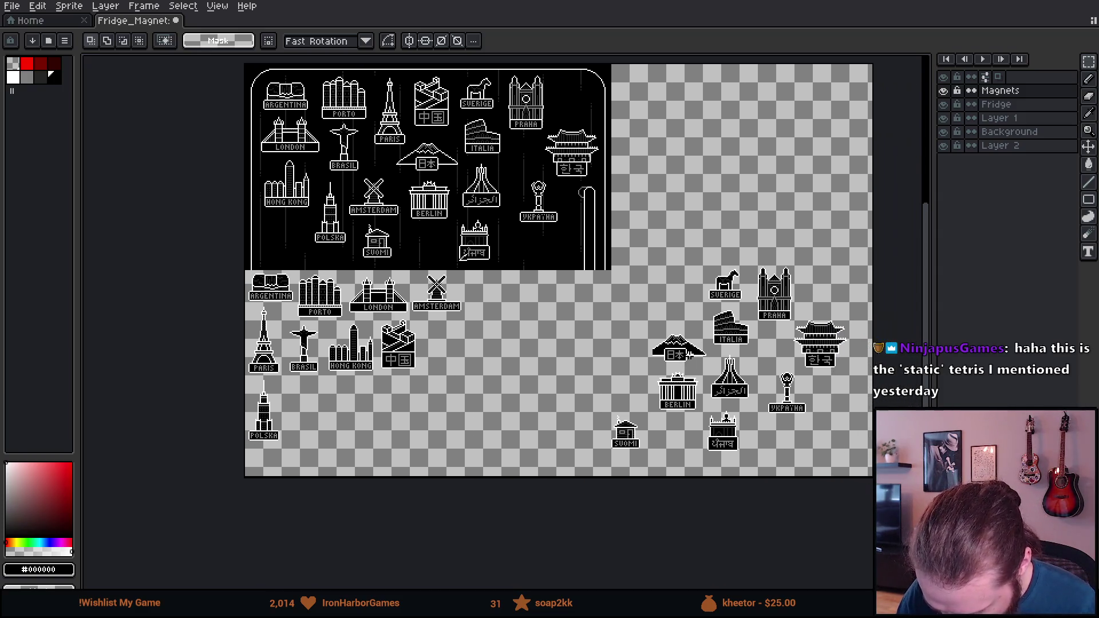
{"action": "scroll", "coordinate": [668, 372], "scroll_direction": "up", "scroll_amount": 4}
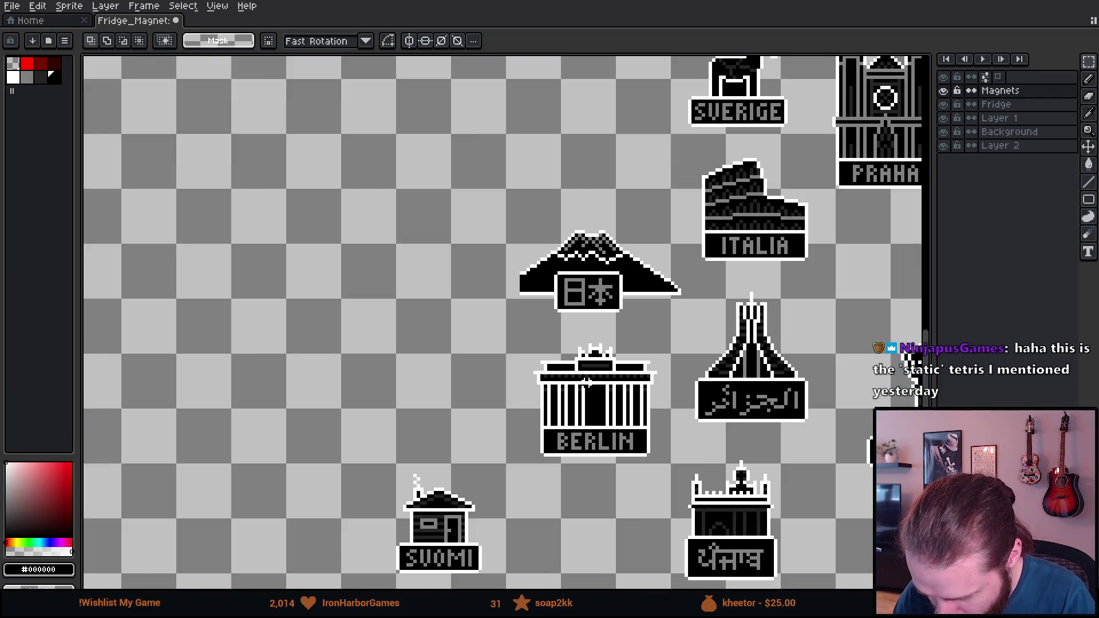
{"action": "scroll", "coordinate": [587, 382], "scroll_direction": "down", "scroll_amount": 4}
{"action": "left_click_drag", "start_coordinate": [519, 436], "coordinate": [655, 431]}
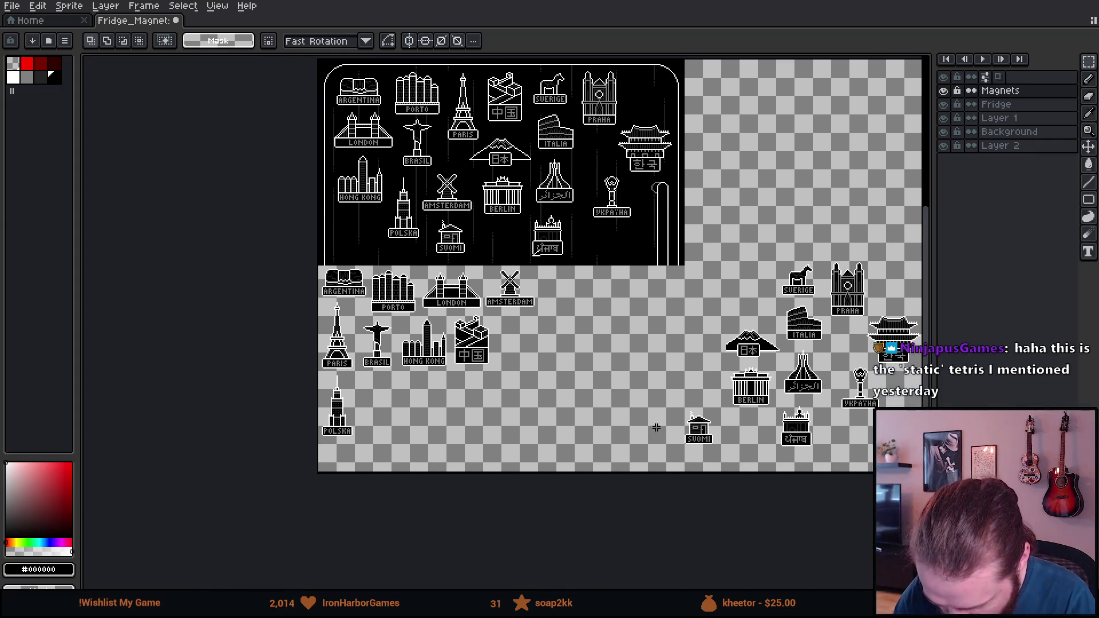
{"action": "scroll", "coordinate": [409, 440], "scroll_direction": "up", "scroll_amount": 4}
{"action": "left_click_drag", "start_coordinate": [410, 440], "coordinate": [628, 455]}
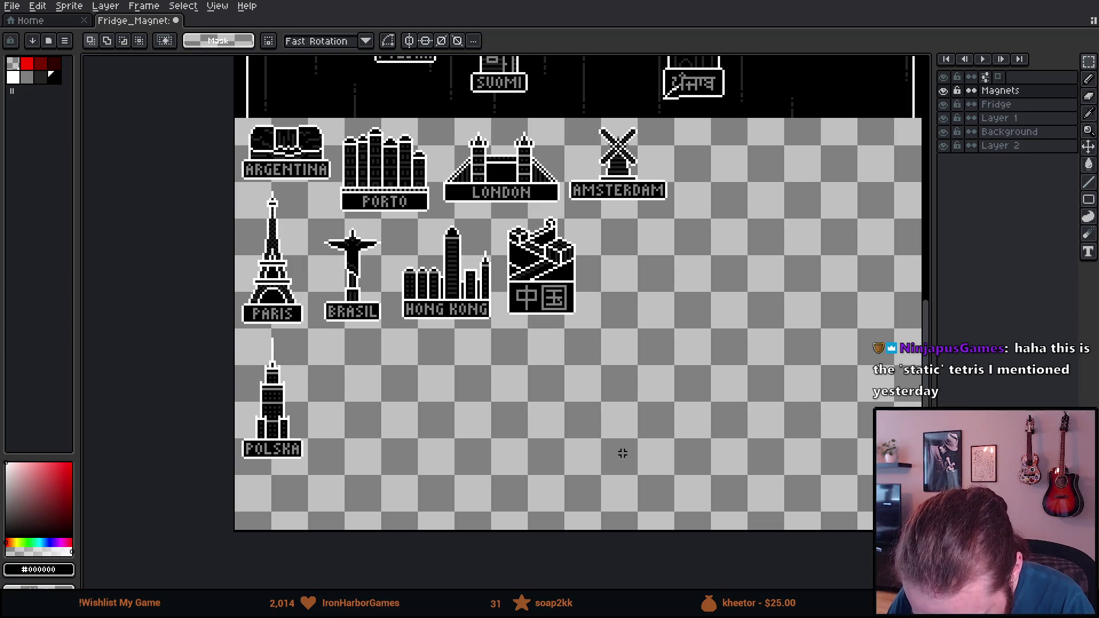
{"action": "mouse_move", "coordinate": [733, 350]}
{"action": "left_mouse_down"}
{"action": "mouse_move", "coordinate": [674, 392]}
{"action": "mouse_move", "coordinate": [581, 523]}
{"action": "left_mouse_up"}
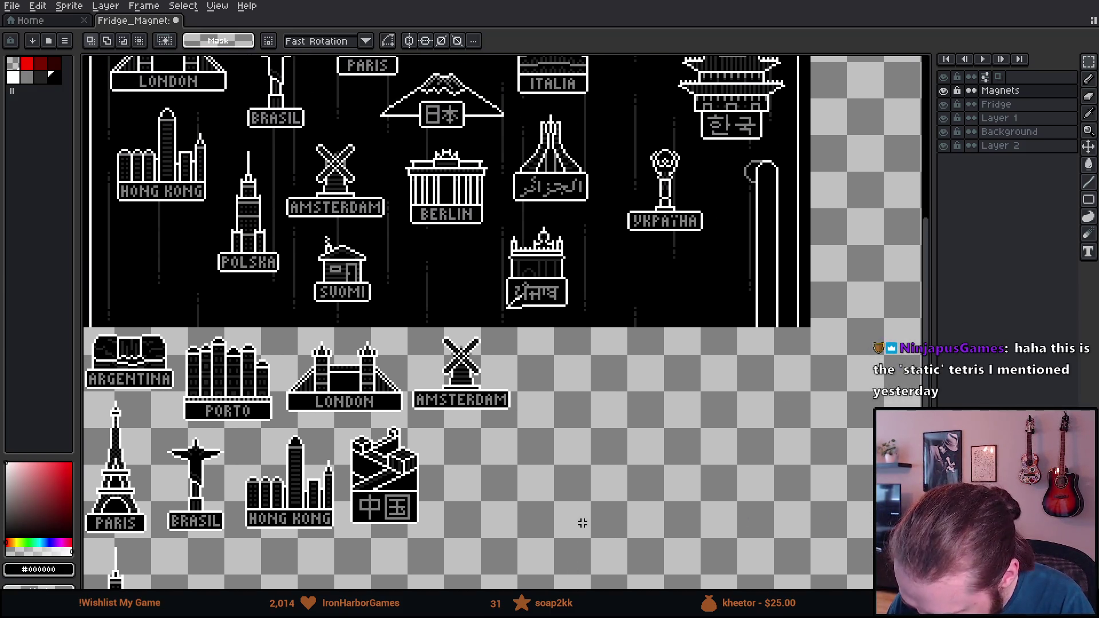
{"action": "left_click", "coordinate": [946, 91]}
{"action": "left_click", "coordinate": [944, 91]}
{"action": "left_click_drag", "start_coordinate": [553, 189], "coordinate": [624, 259]}
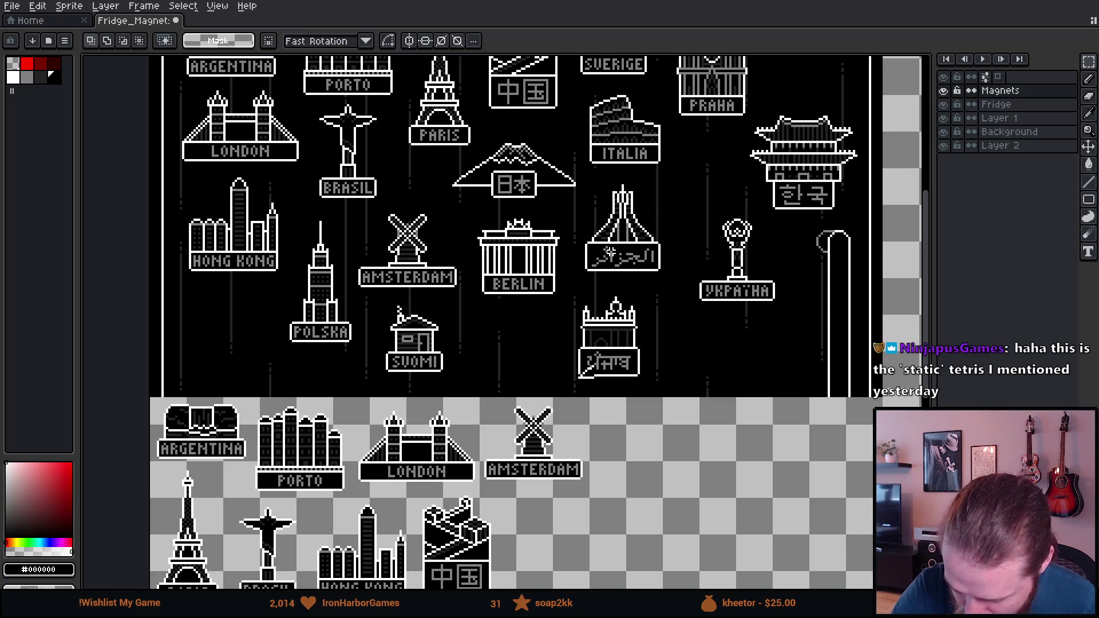
Select the Japan magnet and nudge it into place.
{"action": "left_click_drag", "start_coordinate": [439, 163], "coordinate": [535, 209]}
{"action": "mouse_move", "coordinate": [674, 425]}
{"action": "left_mouse_down"}
{"action": "mouse_move", "coordinate": [552, 373]}
{"action": "mouse_move", "coordinate": [340, 176]}
{"action": "left_mouse_up"}
{"action": "scroll", "coordinate": [340, 176], "scroll_direction": "right", "scroll_amount": 5}
{"action": "left_click_drag", "start_coordinate": [525, 324], "coordinate": [522, 336]}
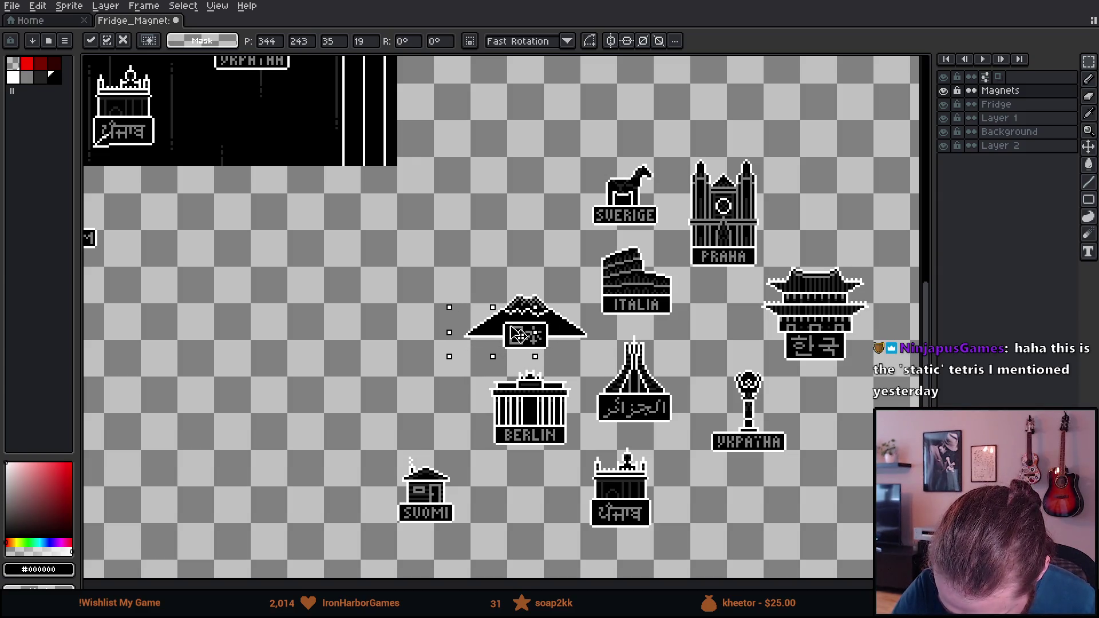
{"action": "key", "text": "Return"}
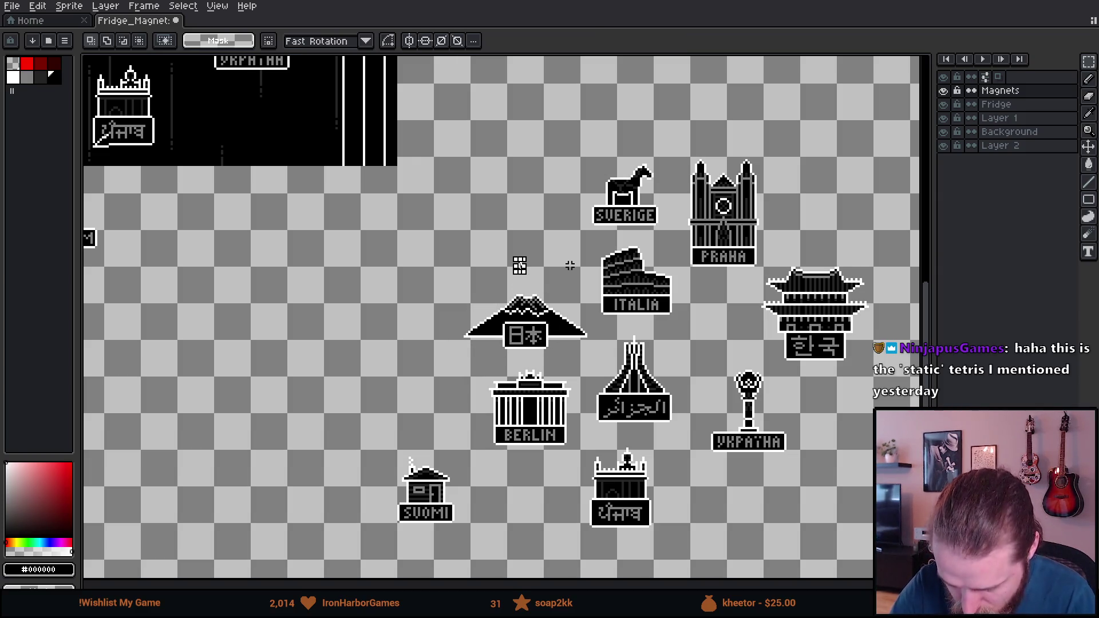
Move the Japan magnet beside Amsterdam and reposition the SUOMI magnet.
{"action": "scroll", "coordinate": [596, 318], "scroll_direction": "down", "scroll_amount": 3}
{"action": "scroll", "coordinate": [566, 392], "scroll_direction": "up", "scroll_amount": 2}
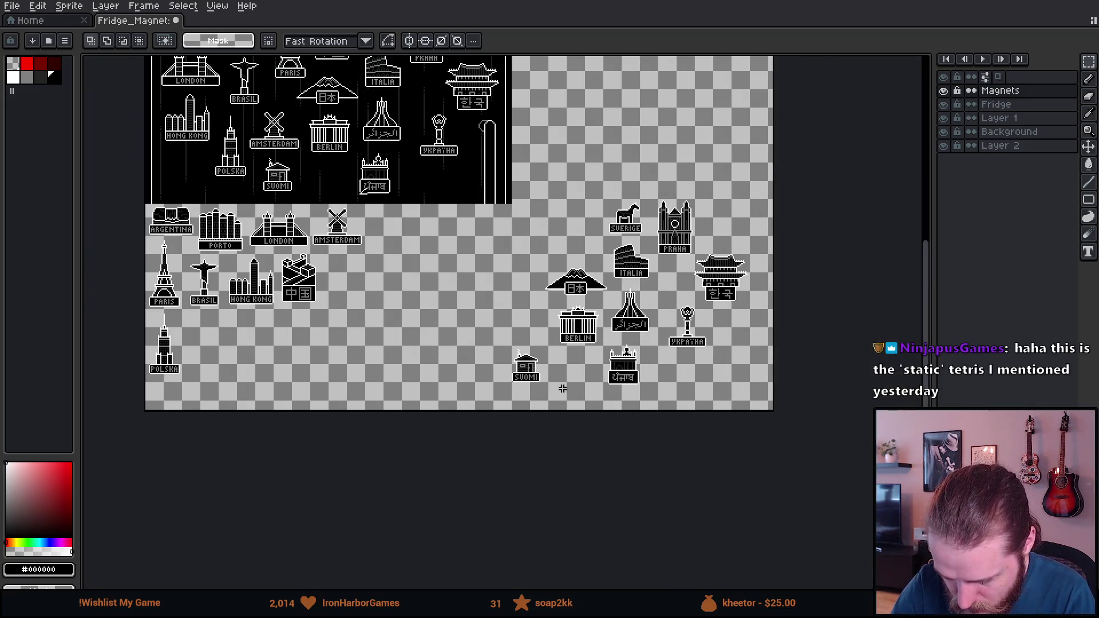
{"action": "left_click_drag", "start_coordinate": [566, 392], "coordinate": [647, 409]}
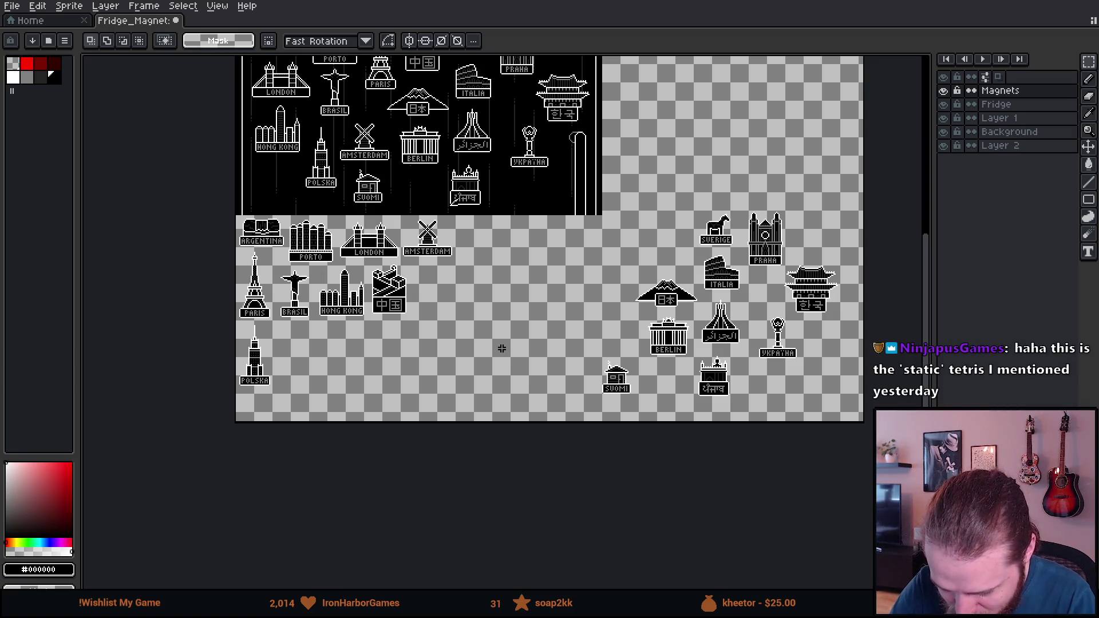
{"action": "scroll", "coordinate": [598, 382], "scroll_direction": "left", "scroll_amount": 1}
{"action": "mouse_move", "coordinate": [630, 266]}
{"action": "left_mouse_down"}
{"action": "mouse_move", "coordinate": [710, 314]}
{"action": "mouse_move", "coordinate": [588, 290]}
{"action": "mouse_move", "coordinate": [519, 262]}
{"action": "left_mouse_up"}
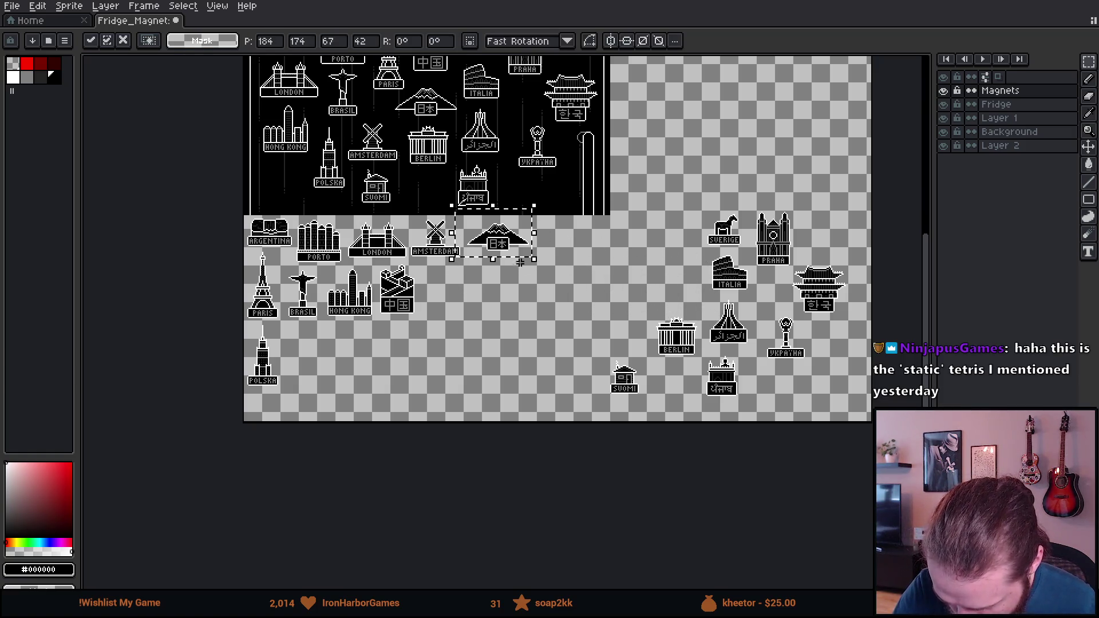
{"action": "left_click", "coordinate": [519, 262]}
{"action": "mouse_move", "coordinate": [578, 338]}
{"action": "left_mouse_down"}
{"action": "mouse_move", "coordinate": [654, 412]}
{"action": "mouse_move", "coordinate": [602, 372]}
{"action": "mouse_move", "coordinate": [346, 372]}
{"action": "mouse_move", "coordinate": [461, 299]}
{"action": "mouse_move", "coordinate": [459, 310]}
{"action": "left_mouse_up"}
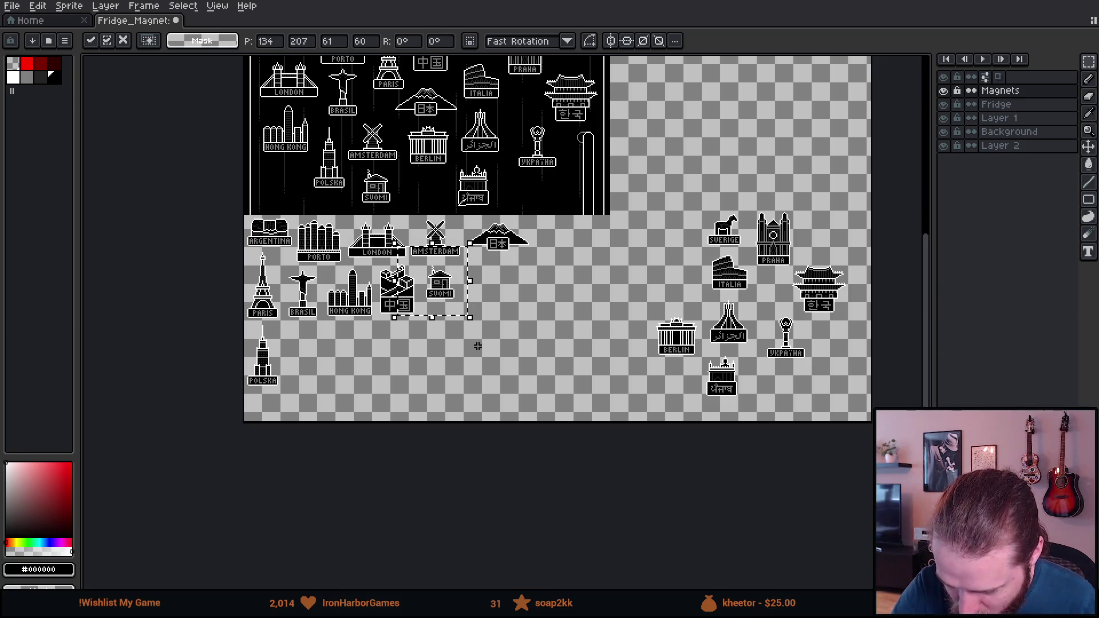
{"action": "left_click", "coordinate": [478, 340]}
Move BERLIN next to POLSKA, Punjab under BERLIN, and SVERIGE beside BERLIN.
{"action": "mouse_move", "coordinate": [627, 300]}
{"action": "left_mouse_down"}
{"action": "mouse_move", "coordinate": [705, 369]}
{"action": "mouse_move", "coordinate": [536, 358]}
{"action": "mouse_move", "coordinate": [368, 368]}
{"action": "mouse_move", "coordinate": [319, 351]}
{"action": "left_mouse_up"}
{"action": "left_click", "coordinate": [388, 382]}
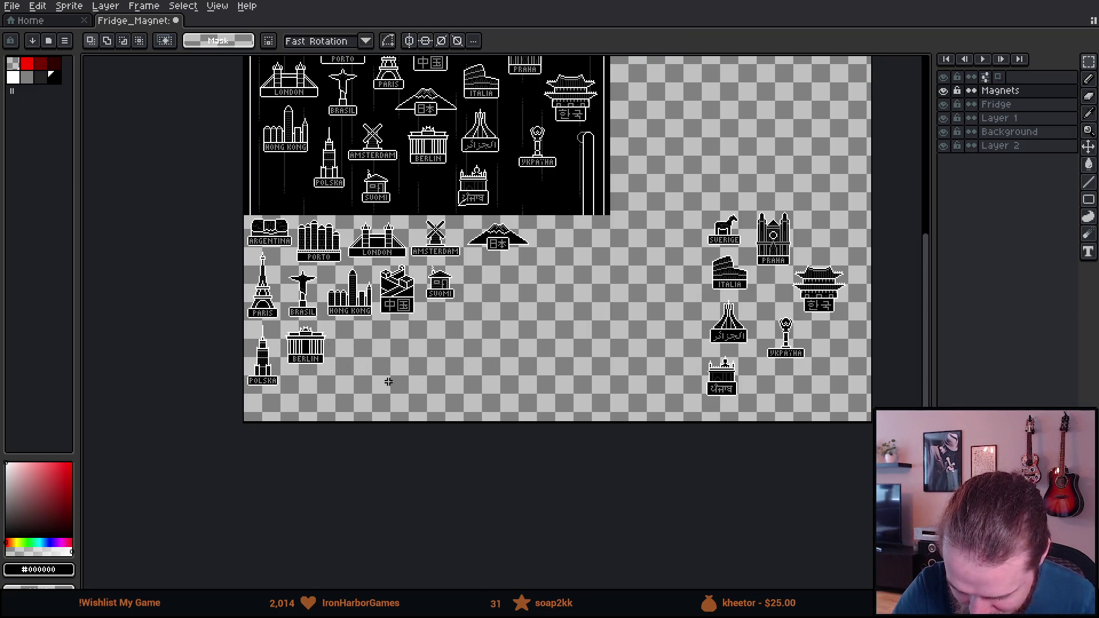
{"action": "mouse_move", "coordinate": [694, 353]}
{"action": "left_mouse_down"}
{"action": "mouse_move", "coordinate": [750, 417]}
{"action": "mouse_move", "coordinate": [731, 397]}
{"action": "mouse_move", "coordinate": [378, 401]}
{"action": "mouse_move", "coordinate": [329, 417]}
{"action": "left_mouse_up"}
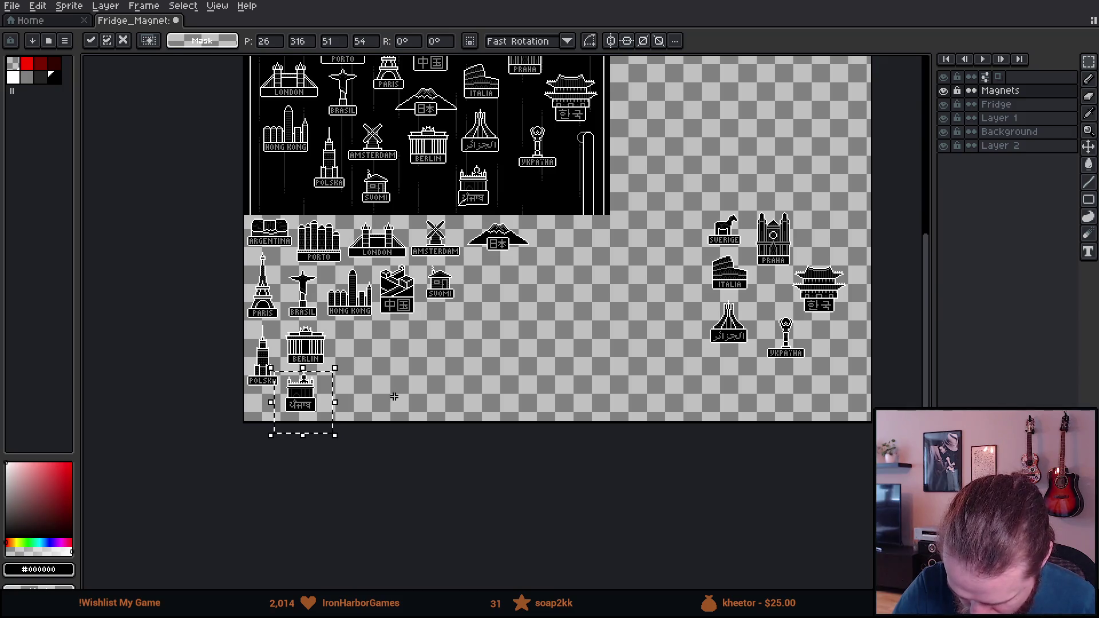
{"action": "left_click", "coordinate": [394, 397]}
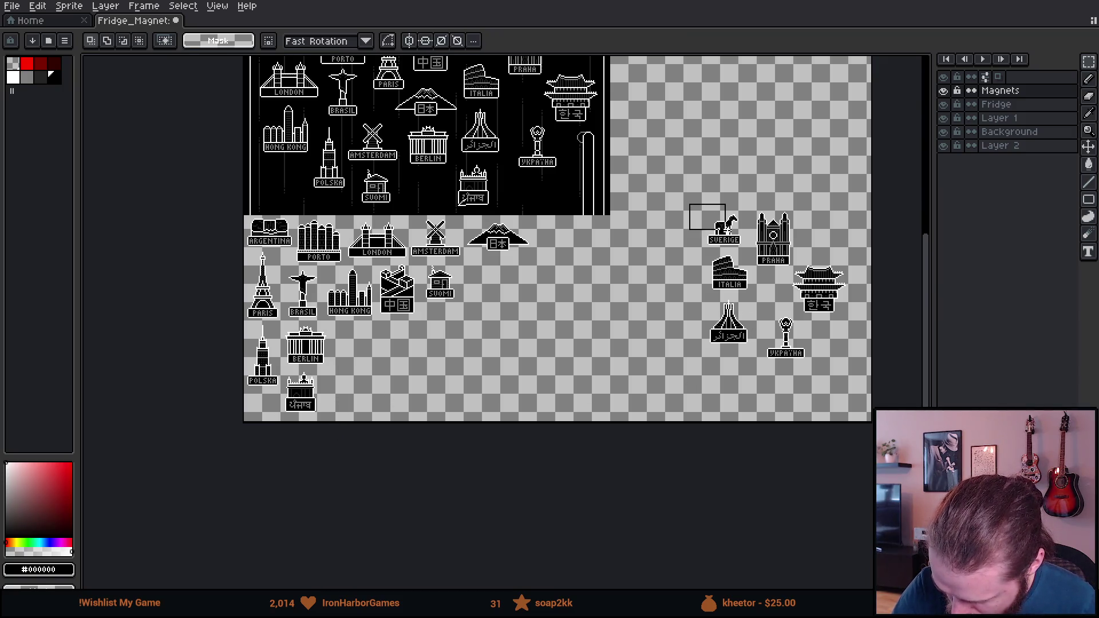
{"action": "mouse_move", "coordinate": [742, 241]}
{"action": "left_mouse_down"}
{"action": "mouse_move", "coordinate": [452, 366]}
{"action": "mouse_move", "coordinate": [362, 349]}
{"action": "left_mouse_up"}
{"action": "left_click", "coordinate": [453, 379]}
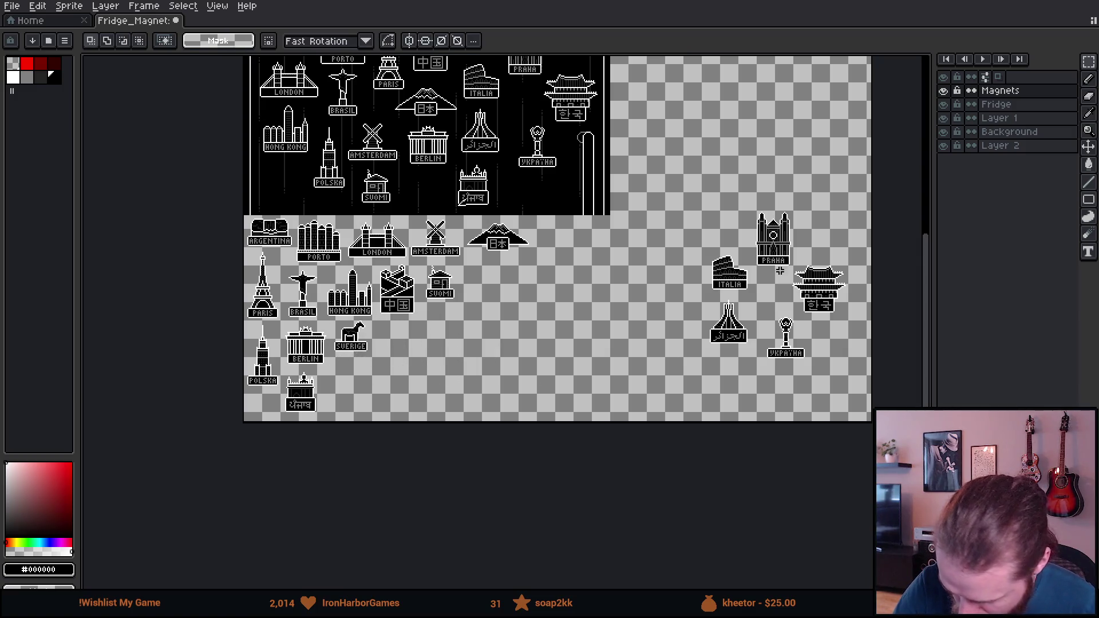
Move ITALIA beside Punjab, PRAHA into the left group, and Algeria beside SUOMI.
{"action": "mouse_move", "coordinate": [749, 291]}
{"action": "left_mouse_down"}
{"action": "mouse_move", "coordinate": [548, 326]}
{"action": "mouse_move", "coordinate": [361, 405]}
{"action": "mouse_move", "coordinate": [369, 392]}
{"action": "left_mouse_up"}
{"action": "left_click", "coordinate": [626, 363]}
{"action": "mouse_move", "coordinate": [719, 189]}
{"action": "left_mouse_down"}
{"action": "mouse_move", "coordinate": [808, 273]}
{"action": "mouse_move", "coordinate": [404, 358]}
{"action": "left_mouse_up"}
{"action": "left_click", "coordinate": [448, 365]}
{"action": "mouse_move", "coordinate": [680, 271]}
{"action": "left_mouse_down"}
{"action": "mouse_move", "coordinate": [756, 360]}
{"action": "mouse_move", "coordinate": [589, 360]}
{"action": "mouse_move", "coordinate": [498, 299]}
{"action": "mouse_move", "coordinate": [504, 308]}
{"action": "left_mouse_up"}
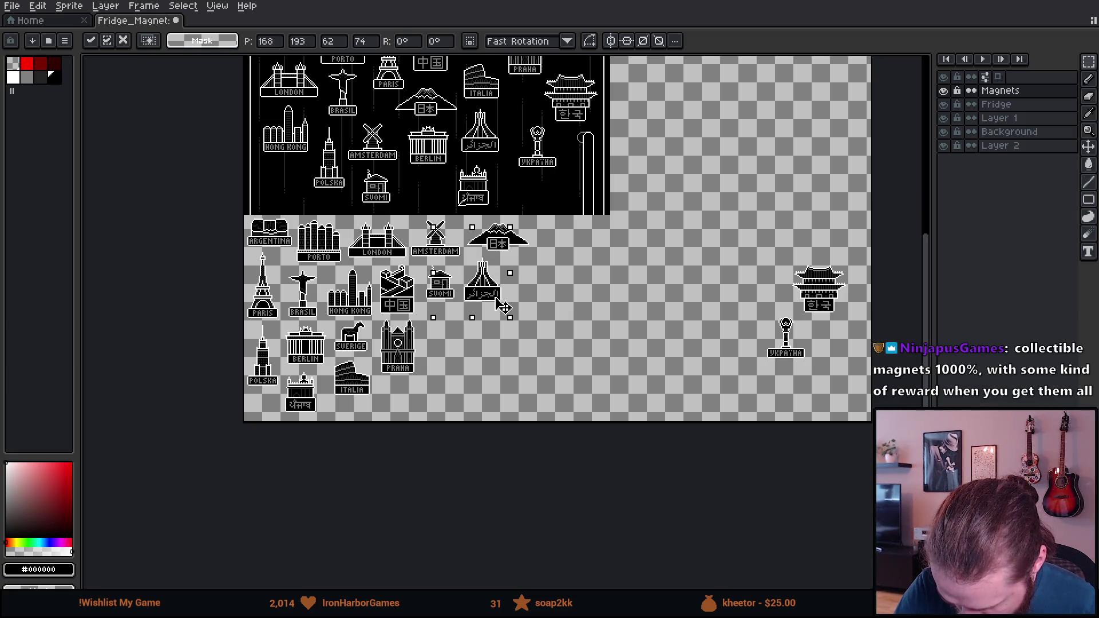
{"action": "key", "text": "ctrl+d"}
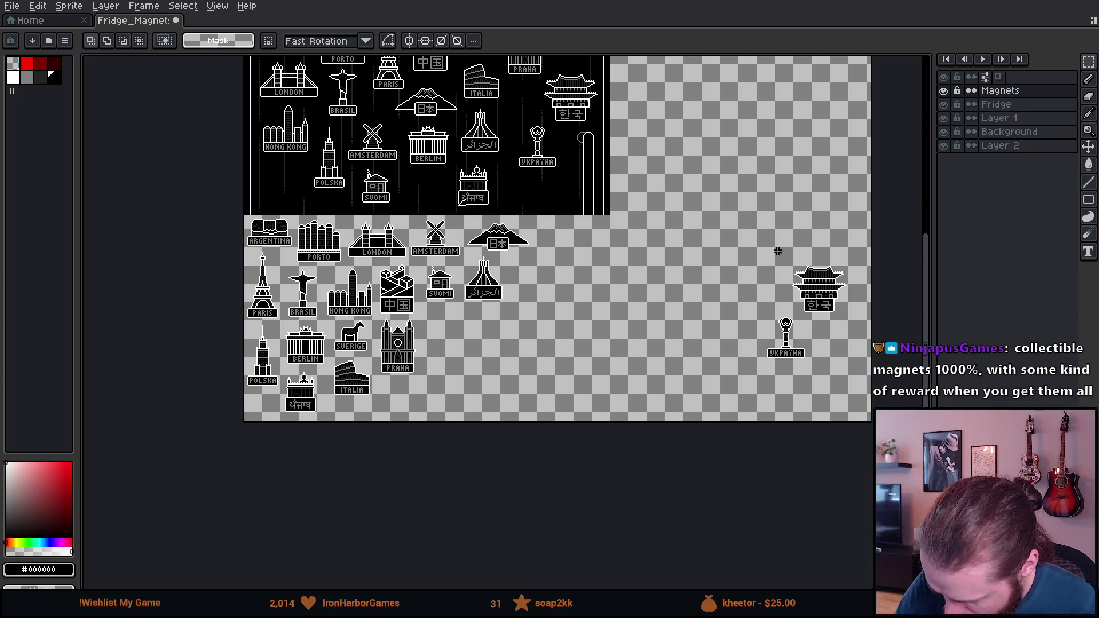
Move the Korean gate magnet into the group and Ukraine below PRAHA.
{"action": "mouse_move", "coordinate": [852, 316]}
{"action": "left_mouse_down"}
{"action": "mouse_move", "coordinate": [841, 301]}
{"action": "mouse_move", "coordinate": [732, 273]}
{"action": "mouse_move", "coordinate": [503, 372]}
{"action": "mouse_move", "coordinate": [470, 343]}
{"action": "mouse_move", "coordinate": [481, 350]}
{"action": "left_mouse_up"}
{"action": "key", "text": "Return"}
{"action": "mouse_move", "coordinate": [742, 305]}
{"action": "left_mouse_down"}
{"action": "mouse_move", "coordinate": [847, 372]}
{"action": "mouse_move", "coordinate": [711, 355]}
{"action": "mouse_move", "coordinate": [423, 425]}
{"action": "left_mouse_up"}
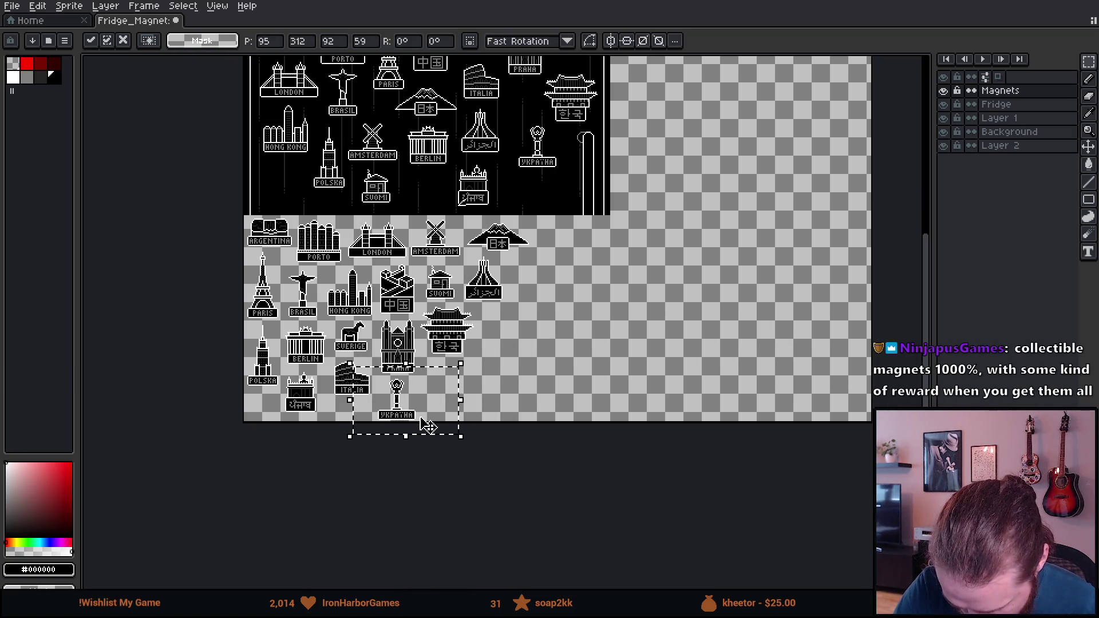
{"action": "left_click", "coordinate": [516, 406]}
{"action": "mouse_move", "coordinate": [589, 311]}
{"action": "left_mouse_down"}
{"action": "mouse_move", "coordinate": [620, 387]}
{"action": "mouse_move", "coordinate": [610, 424]}
{"action": "left_mouse_up"}
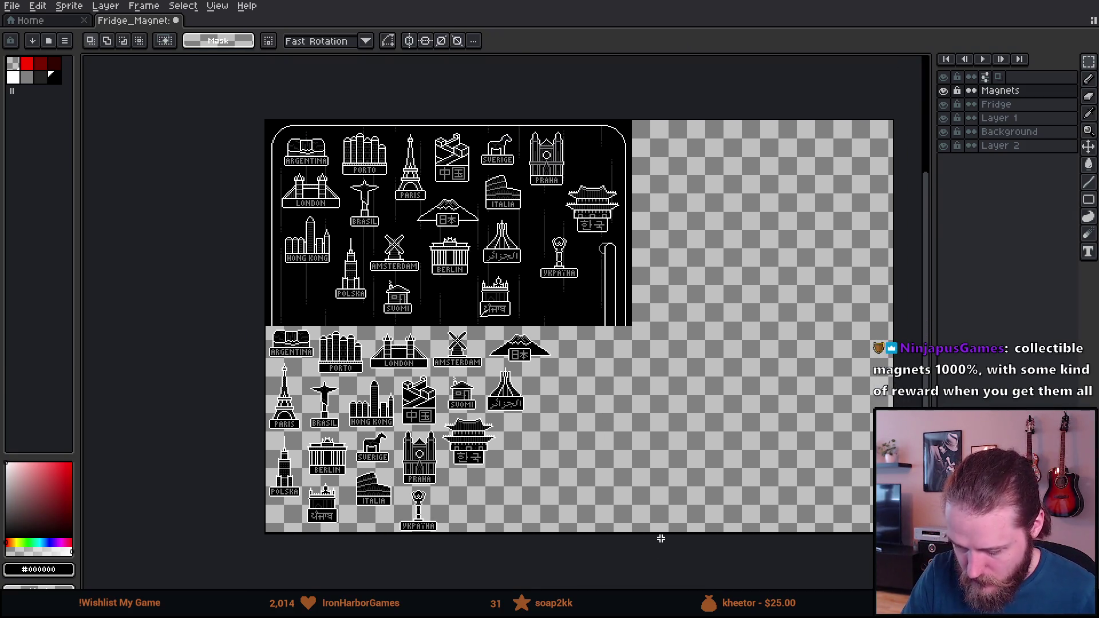
Drag the canvas's right edge in until the width is 320 px and apply it.
{"action": "left_click", "coordinate": [105, 6]}
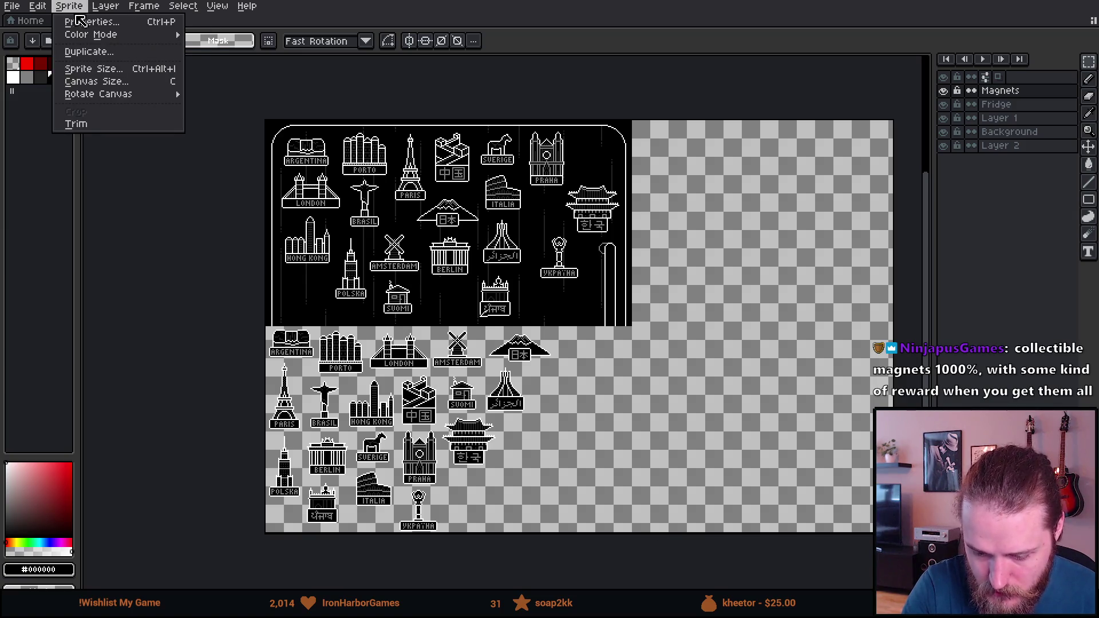
{"action": "left_click", "coordinate": [103, 84]}
{"action": "mouse_move", "coordinate": [894, 162]}
{"action": "left_mouse_down"}
{"action": "mouse_move", "coordinate": [889, 148]}
{"action": "mouse_move", "coordinate": [858, 172]}
{"action": "mouse_move", "coordinate": [603, 221]}
{"action": "left_mouse_up"}
{"action": "scroll", "coordinate": [637, 221], "scroll_direction": "up", "scroll_amount": 3}
{"action": "scroll", "coordinate": [633, 209], "scroll_direction": "up", "scroll_amount": 1}
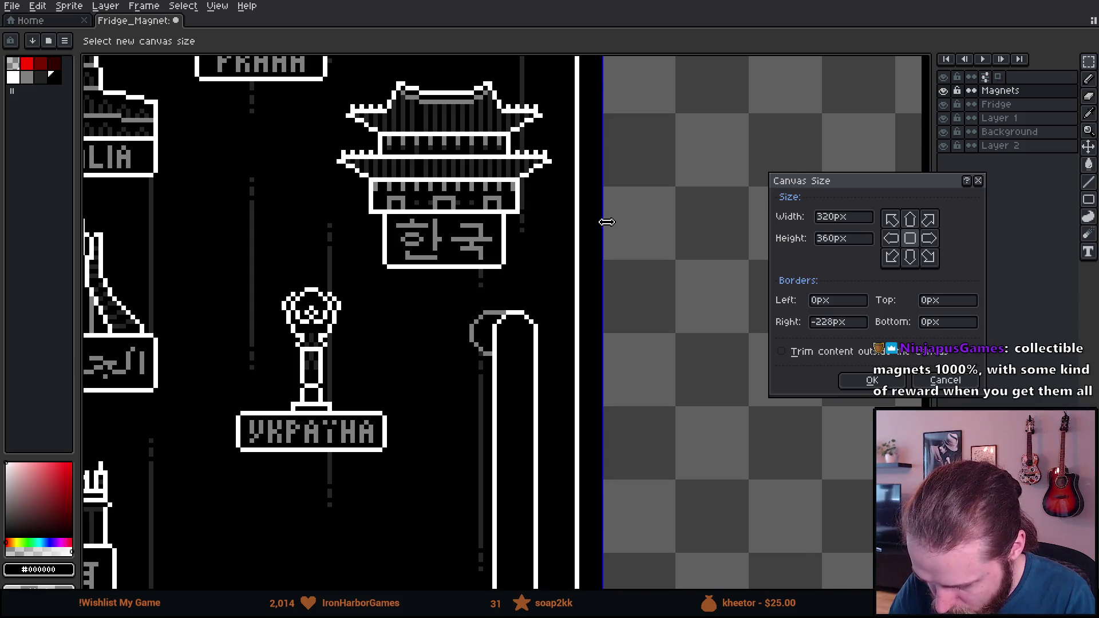
{"action": "scroll", "coordinate": [705, 298], "scroll_direction": "down", "scroll_amount": 3}
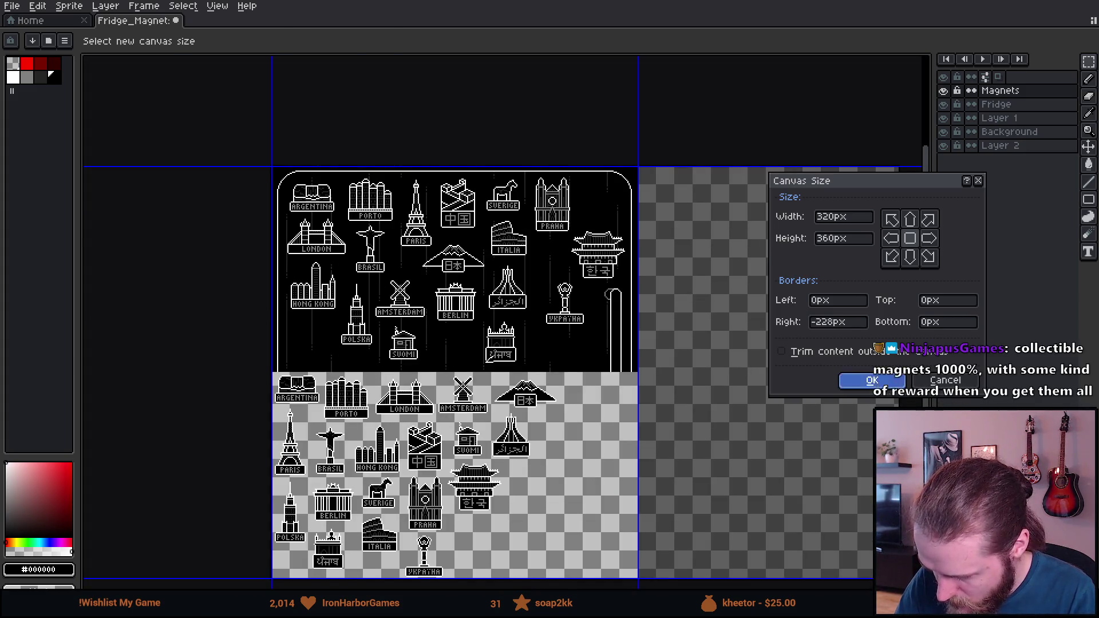
{"action": "left_click", "coordinate": [871, 380]}
{"action": "left_click_drag", "start_coordinate": [686, 446], "coordinate": [684, 454]}
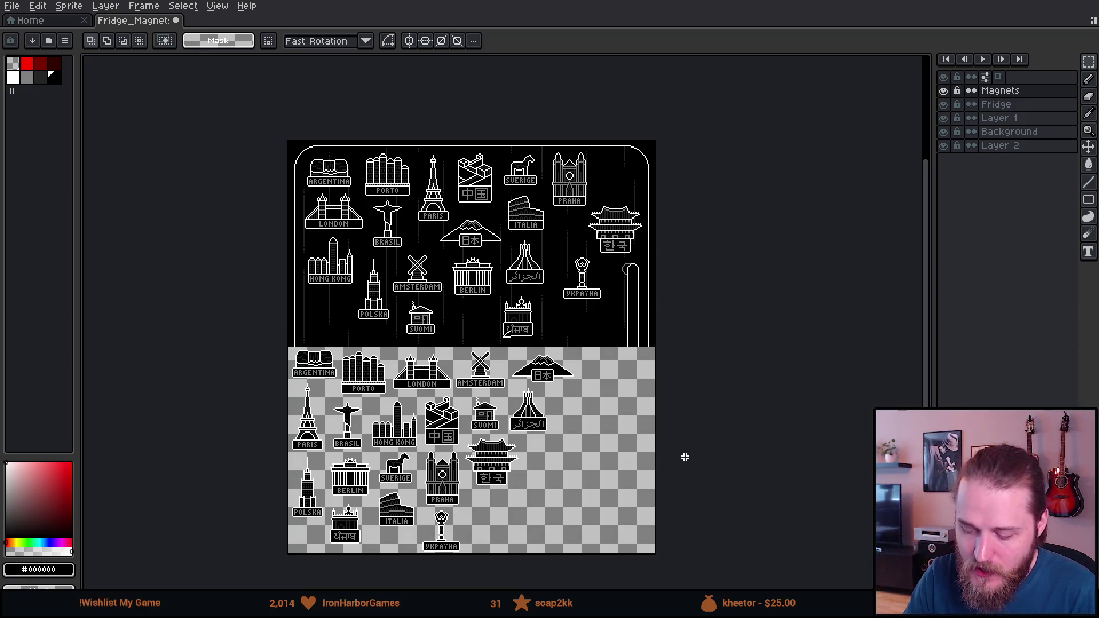
Zoom and pan around the sheet to inspect the fridge and its outlined magnets.
{"action": "scroll", "coordinate": [685, 457], "scroll_direction": "up", "scroll_amount": 2}
{"action": "scroll", "coordinate": [685, 458], "scroll_direction": "left", "scroll_amount": 3}
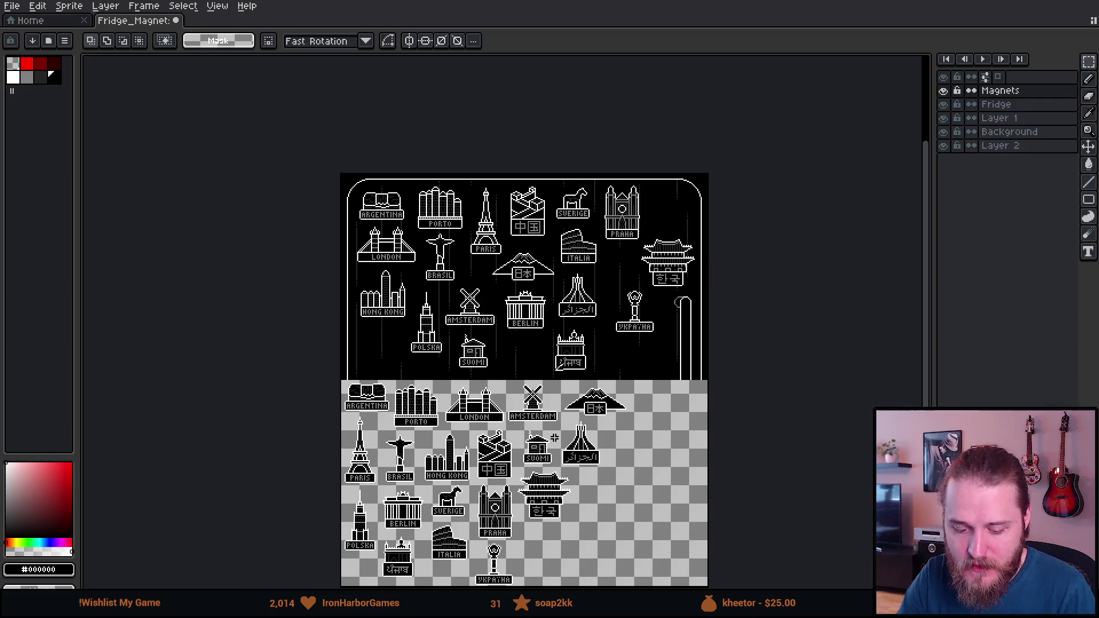
{"action": "scroll", "coordinate": [554, 438], "scroll_direction": "up", "scroll_amount": 3}
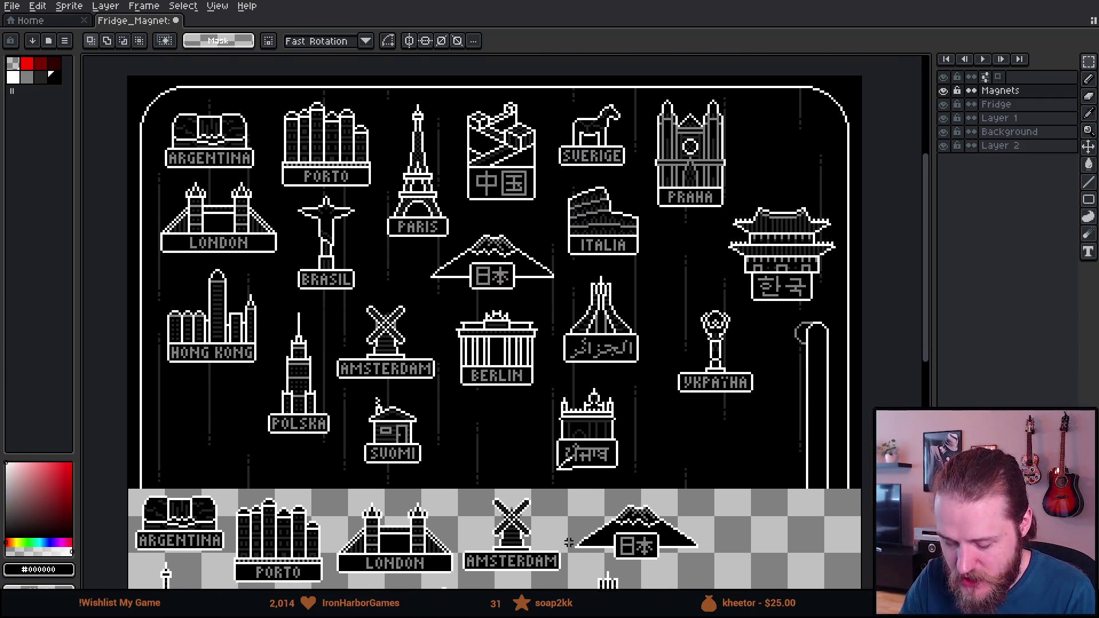
{"action": "scroll", "coordinate": [568, 541], "scroll_direction": "down", "scroll_amount": 1}
{"action": "scroll", "coordinate": [568, 542], "scroll_direction": "up", "scroll_amount": 1}
{"action": "mouse_move", "coordinate": [568, 542]}
{"action": "left_mouse_down"}
{"action": "mouse_move", "coordinate": [616, 511]}
{"action": "mouse_move", "coordinate": [600, 540]}
{"action": "left_mouse_up"}
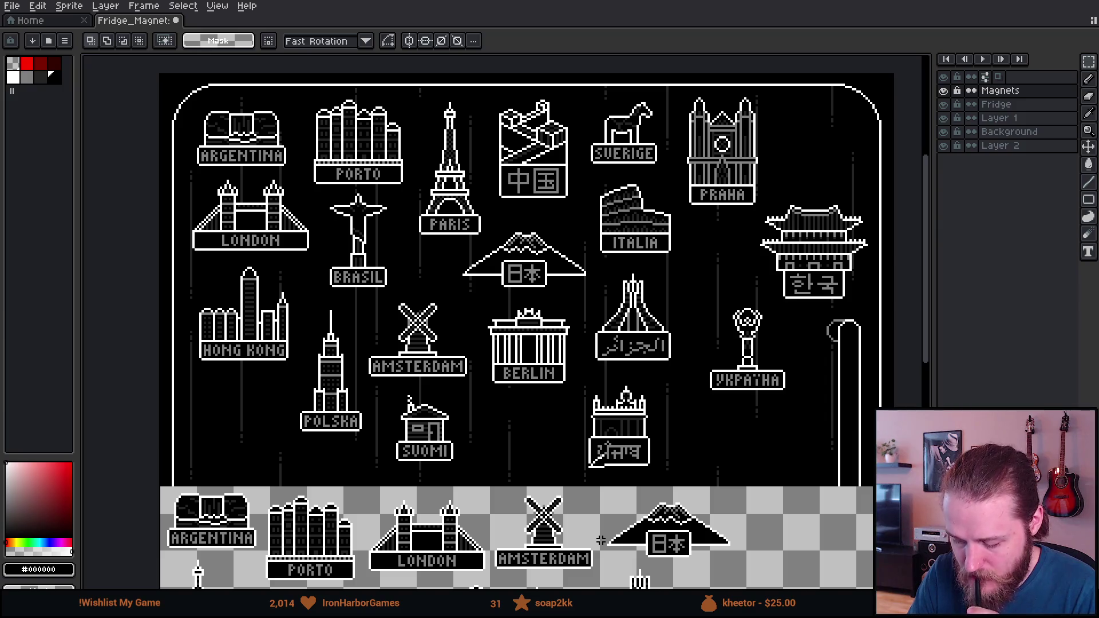
{"action": "scroll", "coordinate": [601, 540], "scroll_direction": "up", "scroll_amount": 4}
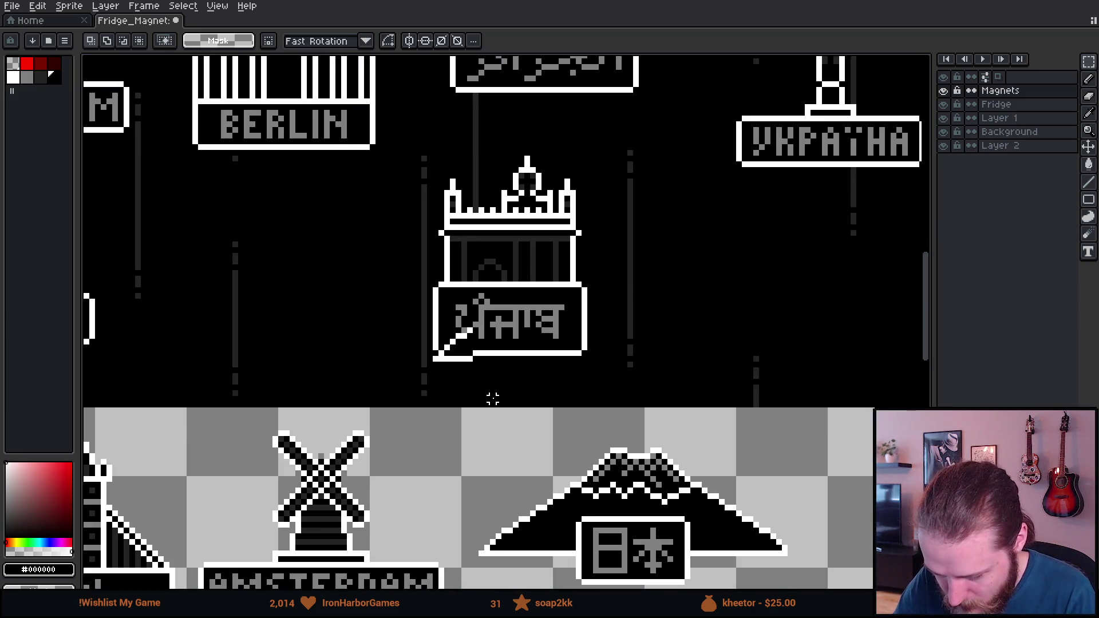
{"action": "scroll", "coordinate": [469, 383], "scroll_direction": "up", "scroll_amount": 3}
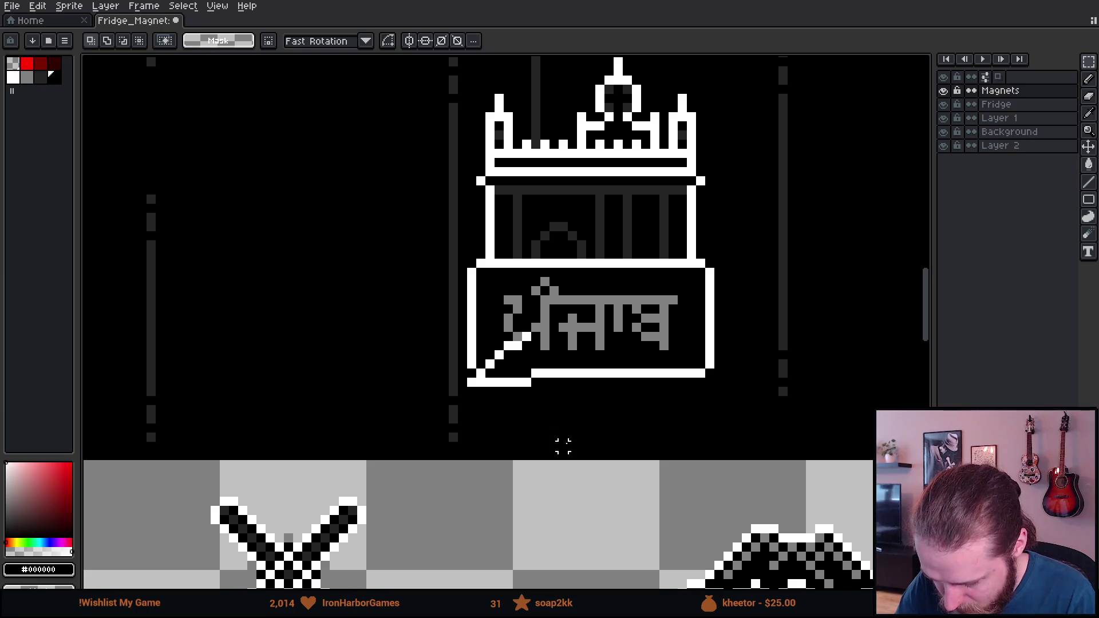
{"action": "scroll", "coordinate": [545, 454], "scroll_direction": "down", "scroll_amount": 2}
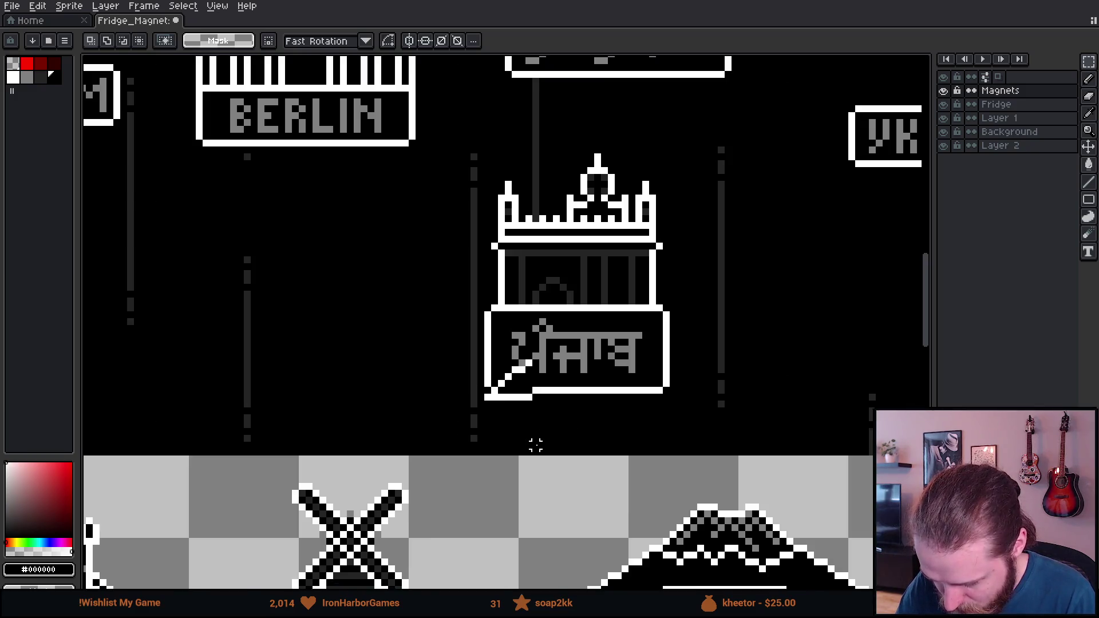
{"action": "scroll", "coordinate": [578, 487], "scroll_direction": "down", "scroll_amount": 3}
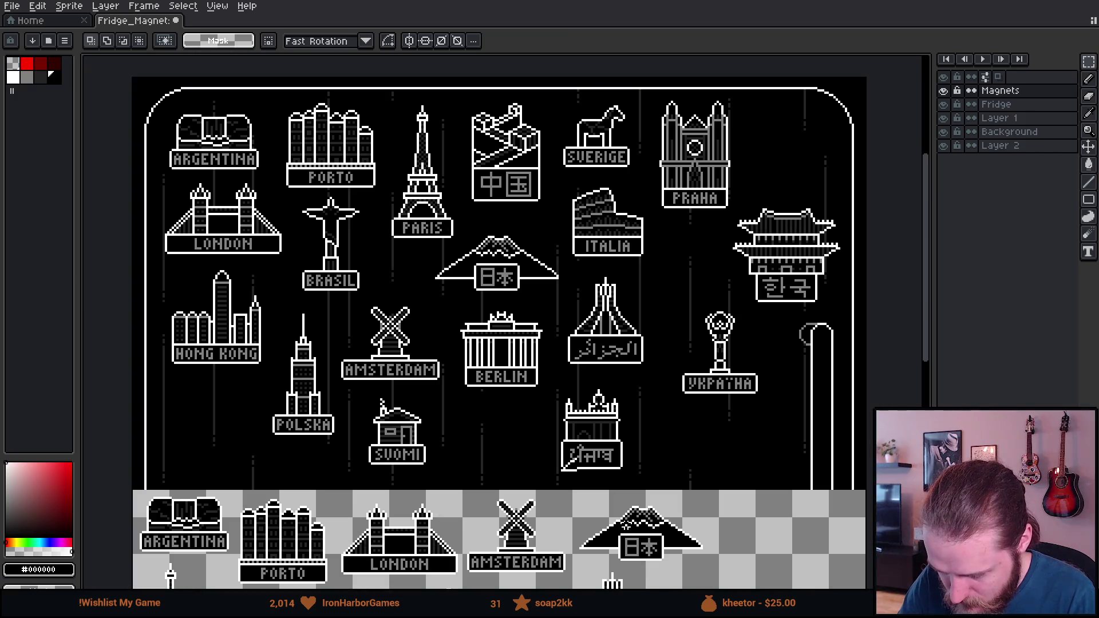
{"action": "scroll", "coordinate": [632, 525], "scroll_direction": "up", "scroll_amount": 2}
{"action": "mouse_move", "coordinate": [611, 464]}
{"action": "left_mouse_down"}
{"action": "mouse_move", "coordinate": [657, 397]}
{"action": "mouse_move", "coordinate": [633, 444]}
{"action": "mouse_move", "coordinate": [714, 416]}
{"action": "left_mouse_up"}
Select the fridge interior plus a strip past its right edge and delete the outlined magnets.
{"action": "mouse_move", "coordinate": [680, 235]}
{"action": "left_mouse_down"}
{"action": "mouse_move", "coordinate": [565, 516]}
{"action": "mouse_move", "coordinate": [597, 377]}
{"action": "mouse_move", "coordinate": [585, 545]}
{"action": "left_mouse_up"}
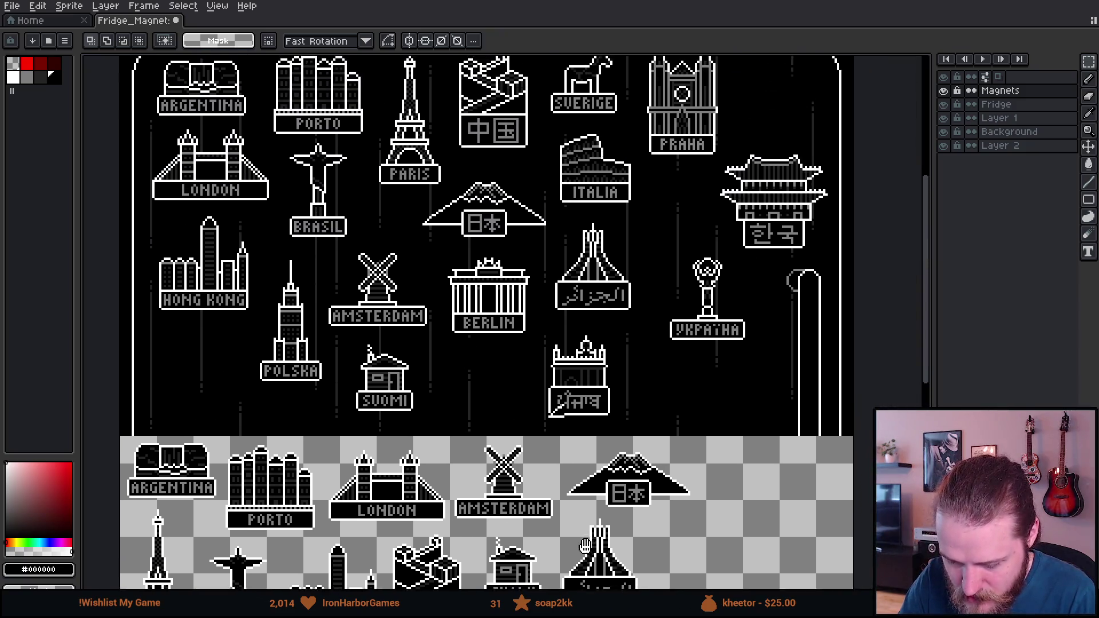
{"action": "scroll", "coordinate": [584, 545], "scroll_direction": "up", "scroll_amount": 3}
{"action": "scroll", "coordinate": [617, 516], "scroll_direction": "right", "scroll_amount": 3}
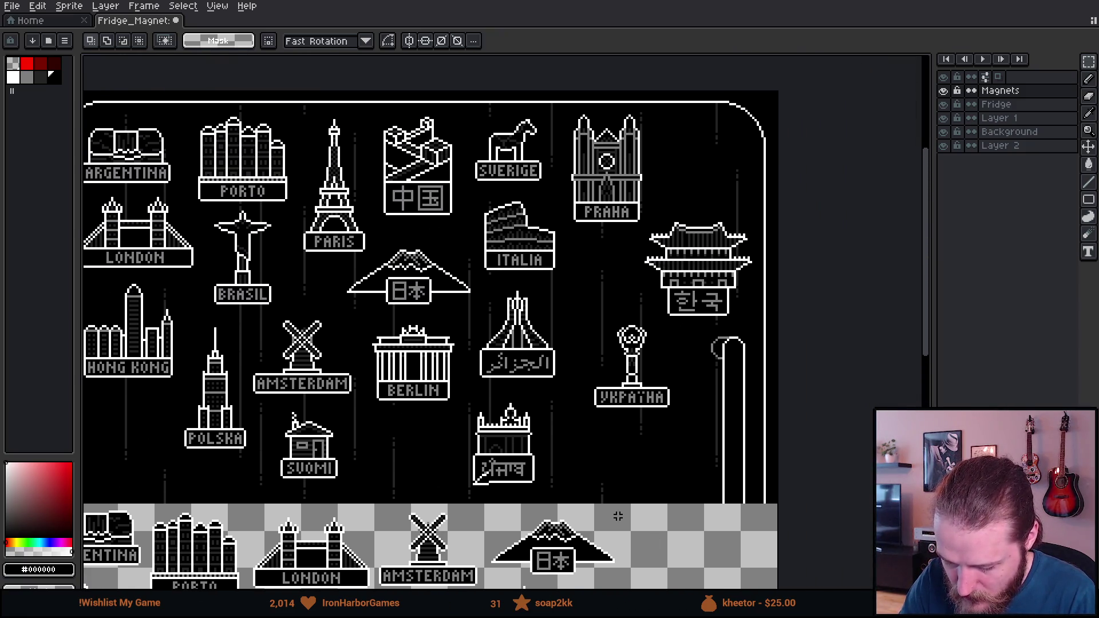
{"action": "scroll", "coordinate": [617, 516], "scroll_direction": "left", "scroll_amount": 3}
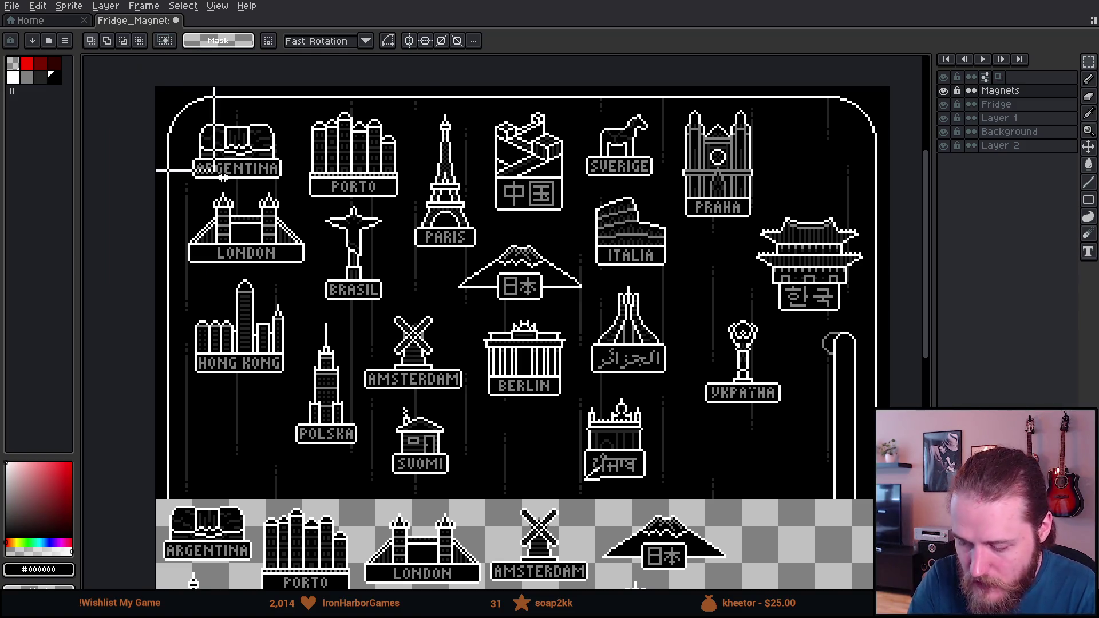
{"action": "left_click_drag", "start_coordinate": [854, 482], "coordinate": [153, 84]}
{"action": "left_click_drag", "start_coordinate": [785, 202], "coordinate": [886, 323]}
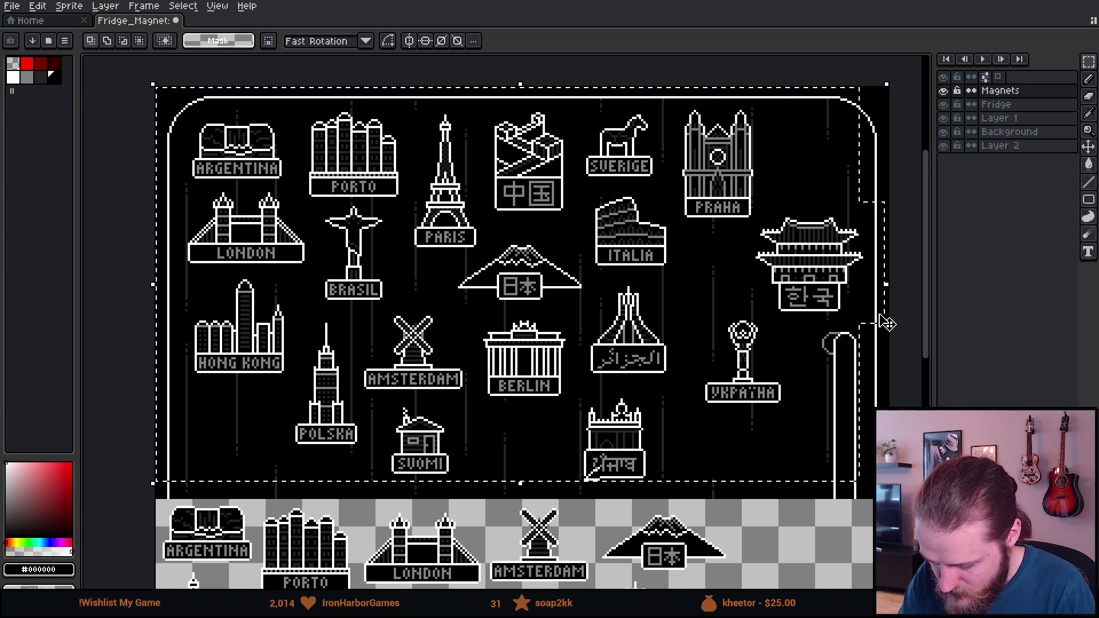
{"action": "key", "text": "Delete"}
Review the cleared fridge above the magnet set and pick the grey palette colour.
{"action": "mouse_move", "coordinate": [761, 510]}
{"action": "left_mouse_down"}
{"action": "mouse_move", "coordinate": [761, 469]}
{"action": "mouse_move", "coordinate": [736, 412]}
{"action": "mouse_move", "coordinate": [758, 455]}
{"action": "mouse_move", "coordinate": [756, 492]}
{"action": "mouse_move", "coordinate": [740, 367]}
{"action": "mouse_move", "coordinate": [692, 325]}
{"action": "mouse_move", "coordinate": [714, 335]}
{"action": "left_mouse_up"}
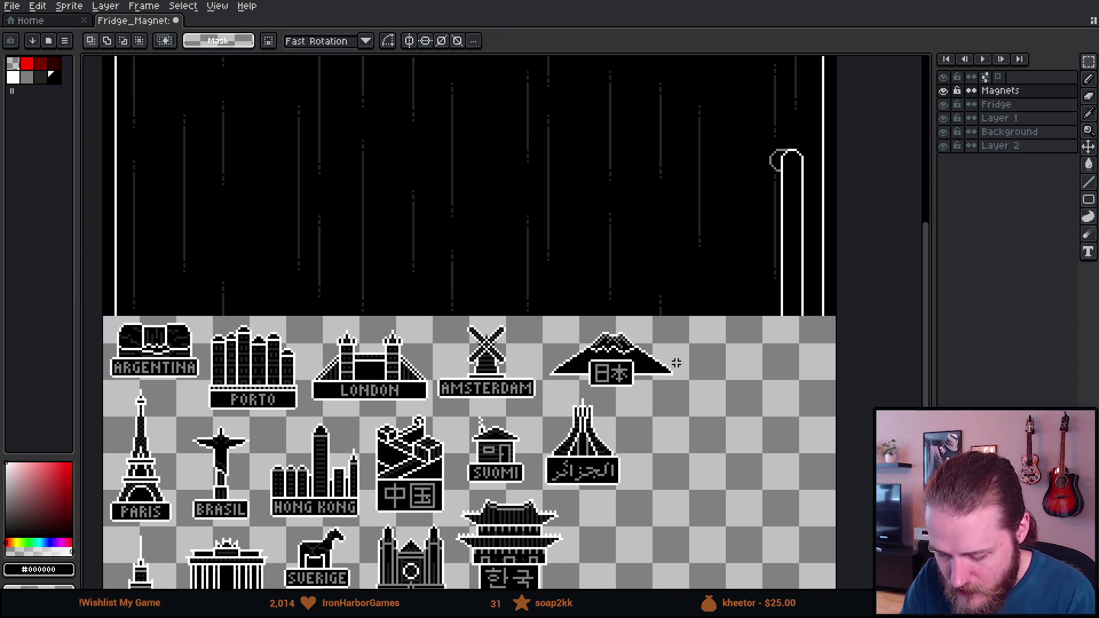
{"action": "scroll", "coordinate": [696, 393], "scroll_direction": "up", "scroll_amount": 2}
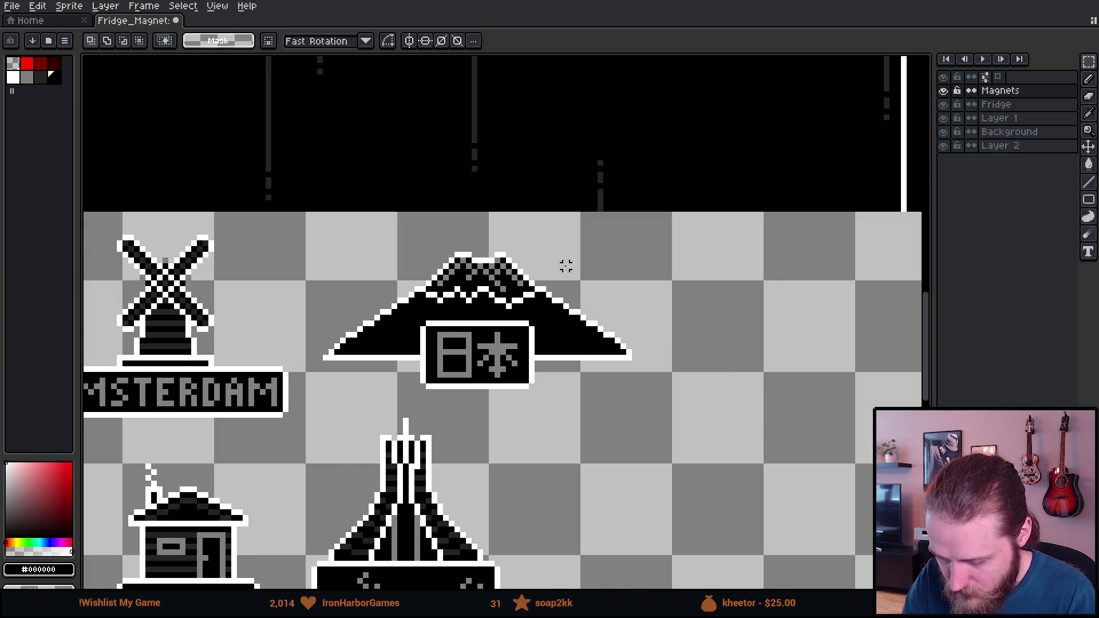
{"action": "scroll", "coordinate": [532, 251], "scroll_direction": "down", "scroll_amount": 2}
{"action": "mouse_move", "coordinate": [498, 236]}
{"action": "left_mouse_down"}
{"action": "mouse_move", "coordinate": [453, 275]}
{"action": "mouse_move", "coordinate": [695, 554]}
{"action": "left_mouse_up"}
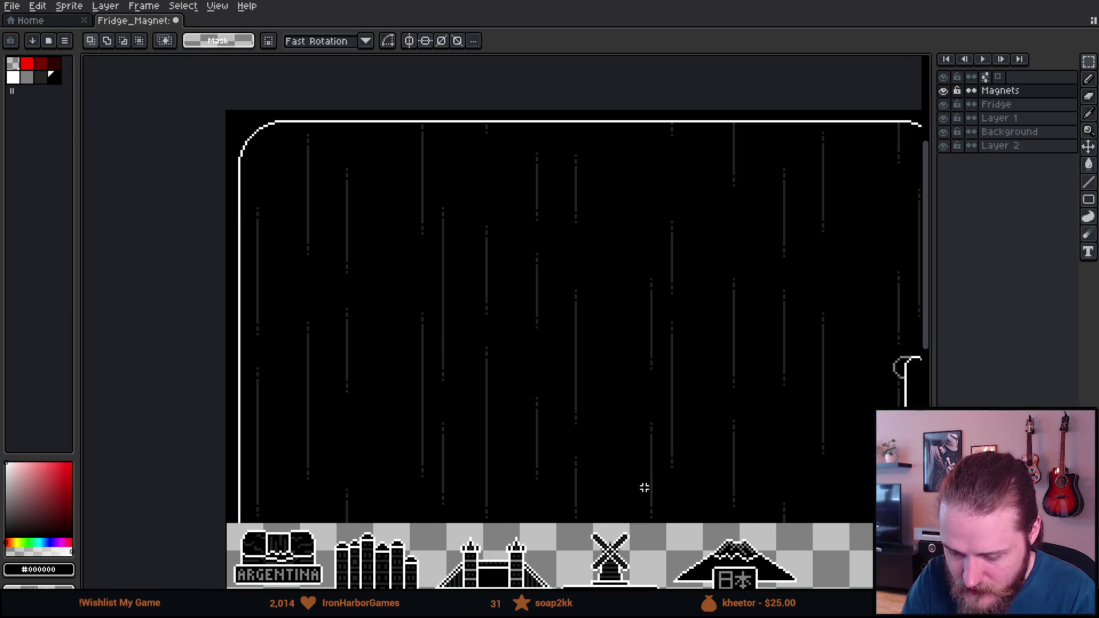
{"action": "scroll", "coordinate": [385, 254], "scroll_direction": "up", "scroll_amount": 1}
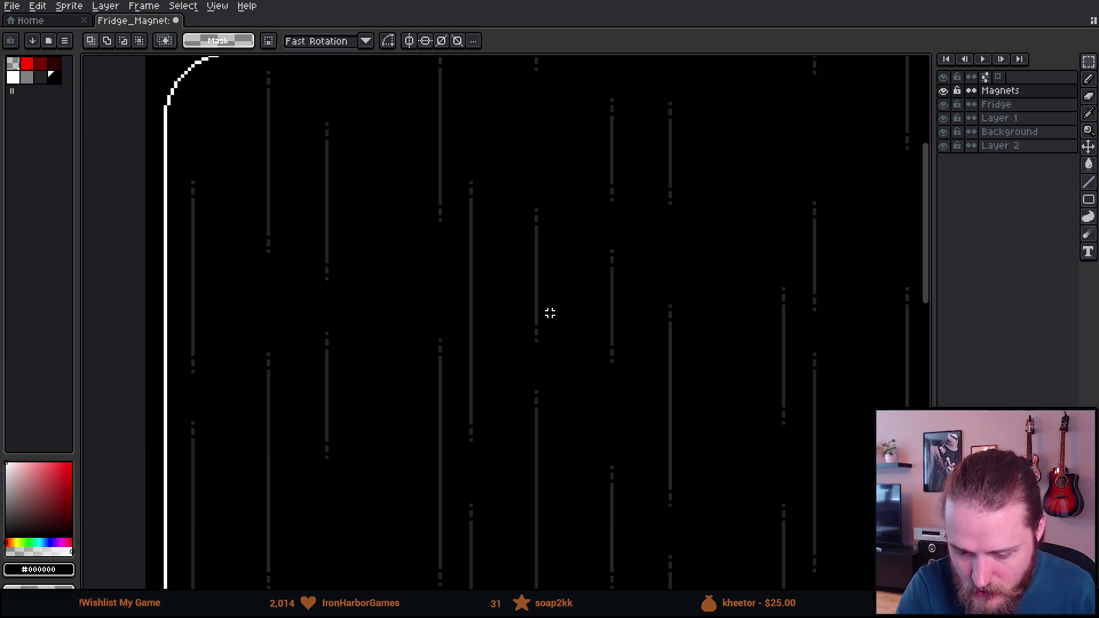
{"action": "left_click", "coordinate": [27, 78]}
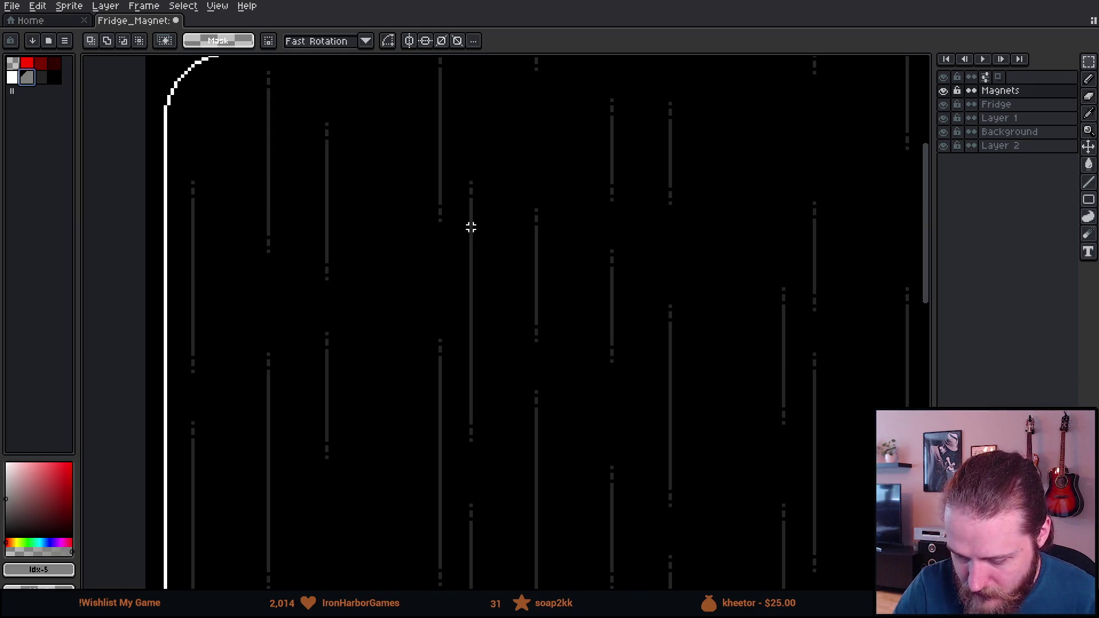
Stamp a grey dot on the fridge with a one-step smaller brush.
{"action": "key", "text": "v"}
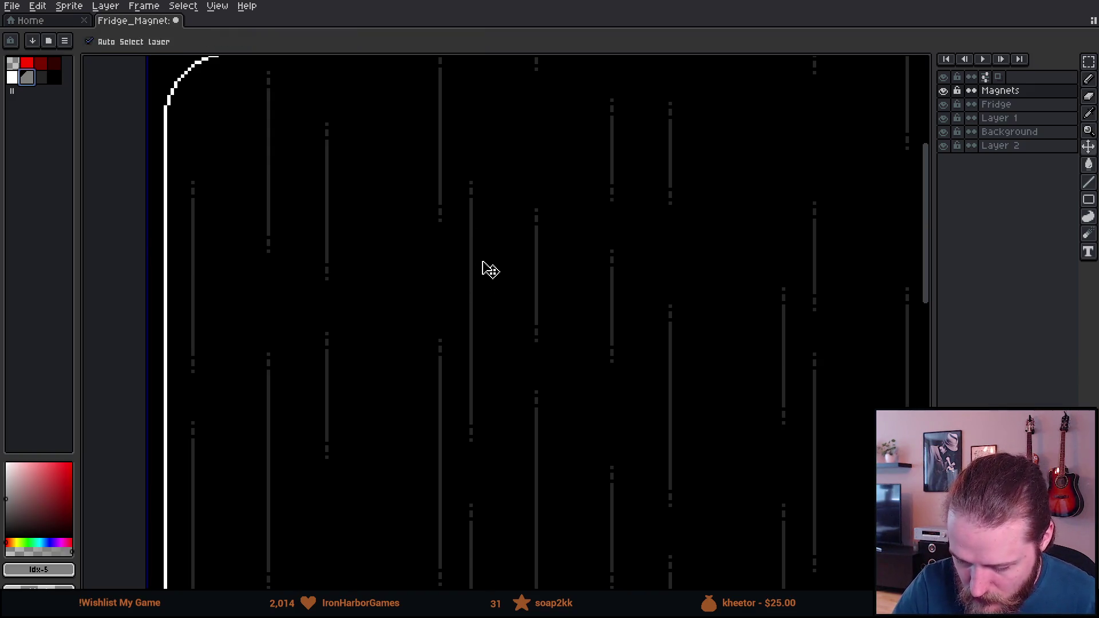
{"action": "key", "text": "b"}
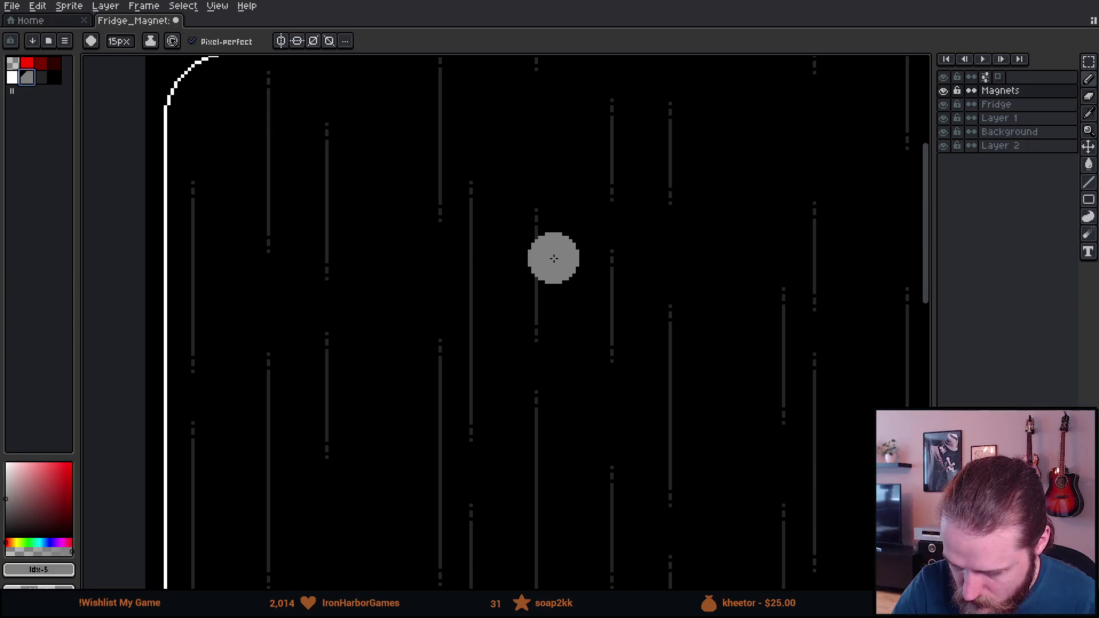
{"action": "key", "text": "v"}
{"action": "key", "text": "b"}
{"action": "key", "text": "v"}
{"action": "key", "text": "b"}
{"action": "key", "text": "minus"}
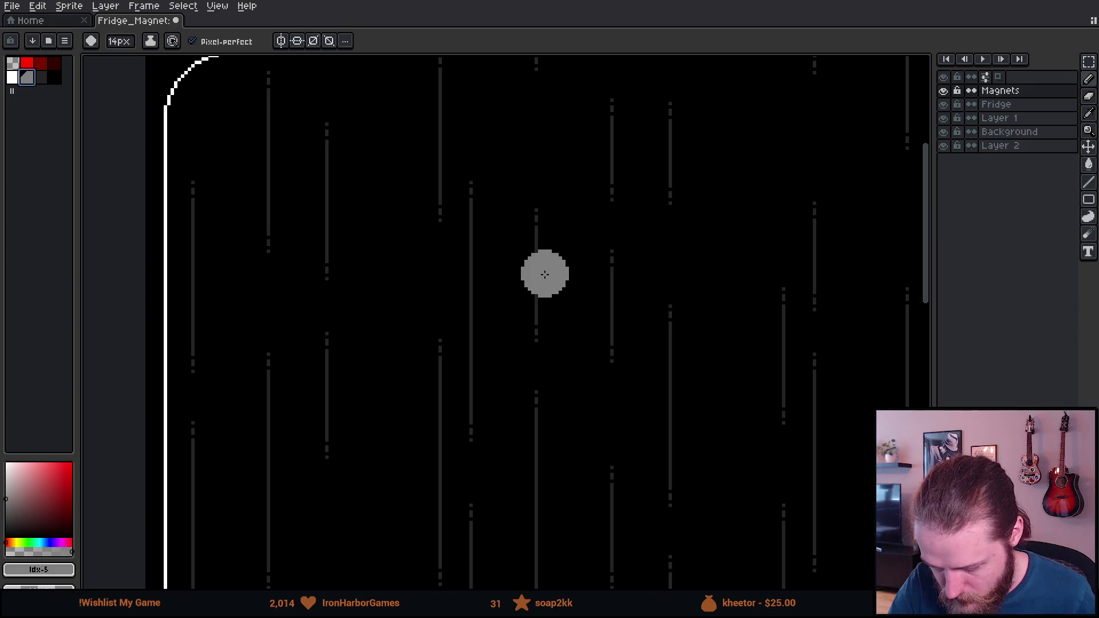
{"action": "left_click", "coordinate": [534, 280]}
Test a dark line and dark centre, undo them and the dot, then draw a thin grey ellipse ring.
{"action": "key", "text": "l"}
{"action": "left_click_drag", "start_coordinate": [539, 280], "coordinate": [560, 266]}
{"action": "key", "text": "ctrl+z"}
{"action": "key", "text": "b"}
{"action": "key", "text": "minus"}
{"action": "key", "text": "minus"}
{"action": "key", "text": "minus"}
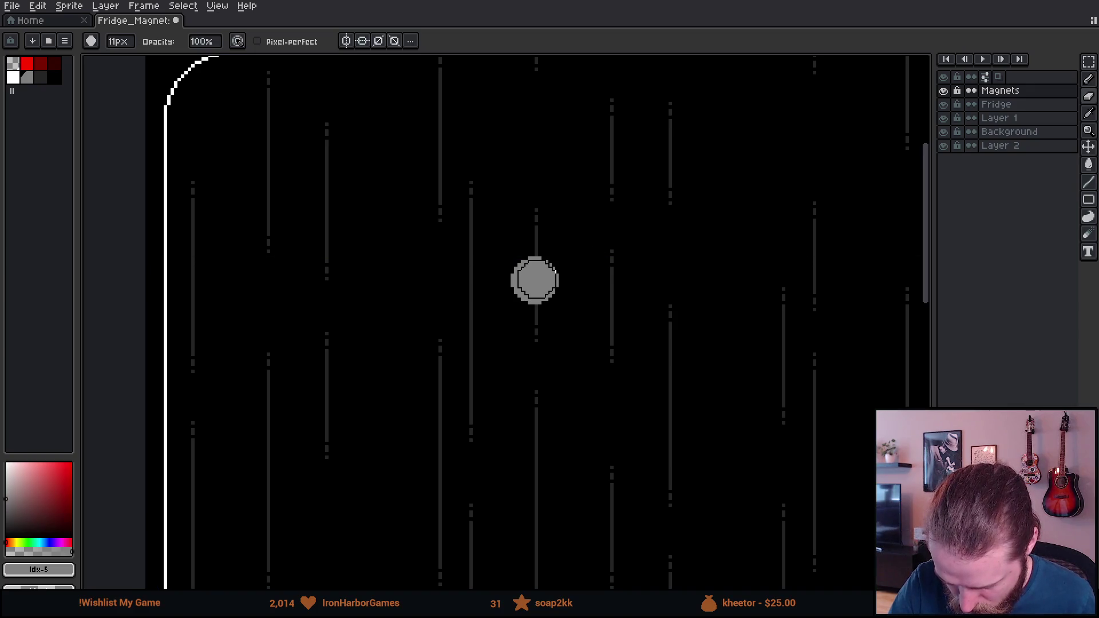
{"action": "left_click", "coordinate": [535, 280]}
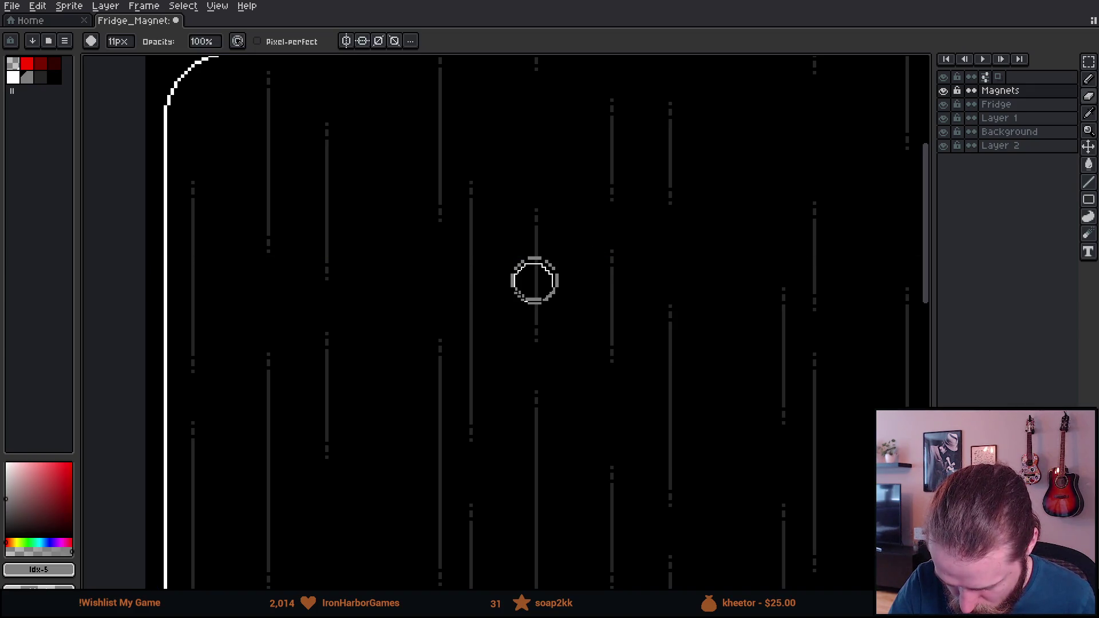
{"action": "key", "text": "ctrl+z"}
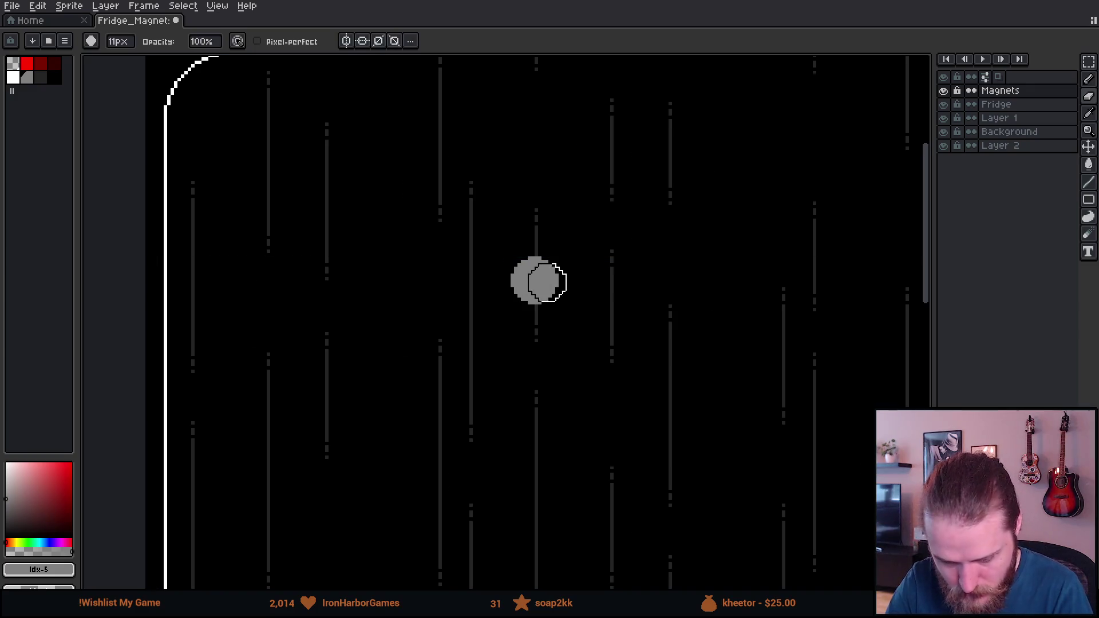
{"action": "scroll", "coordinate": [539, 280], "scroll_direction": "up", "scroll_amount": 2}
{"action": "key", "text": "ctrl+z"}
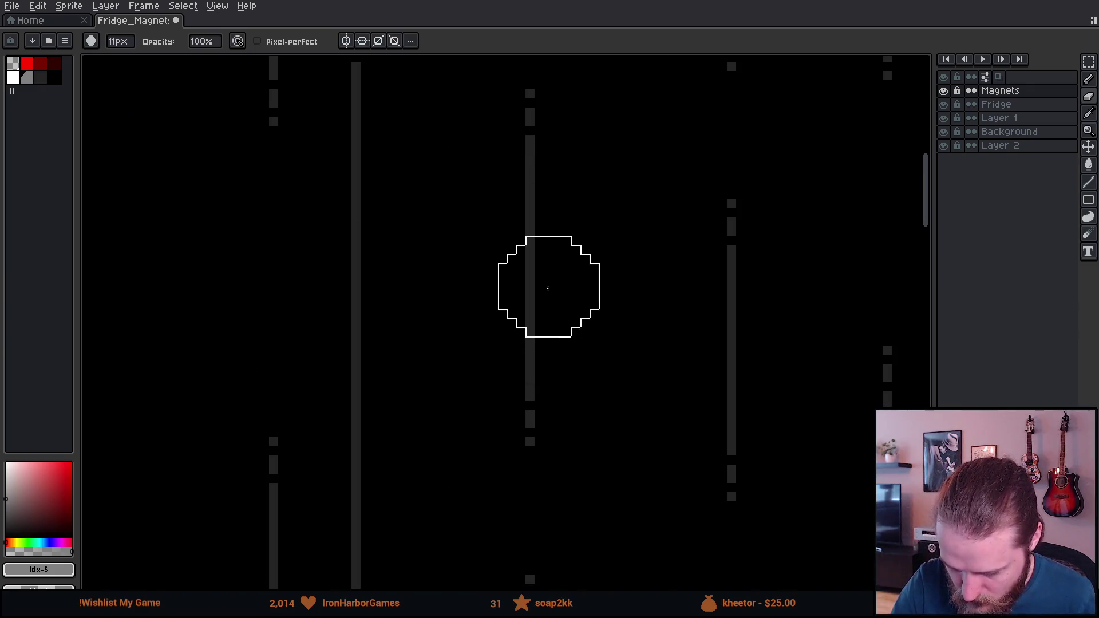
{"action": "key", "text": "shift+u"}
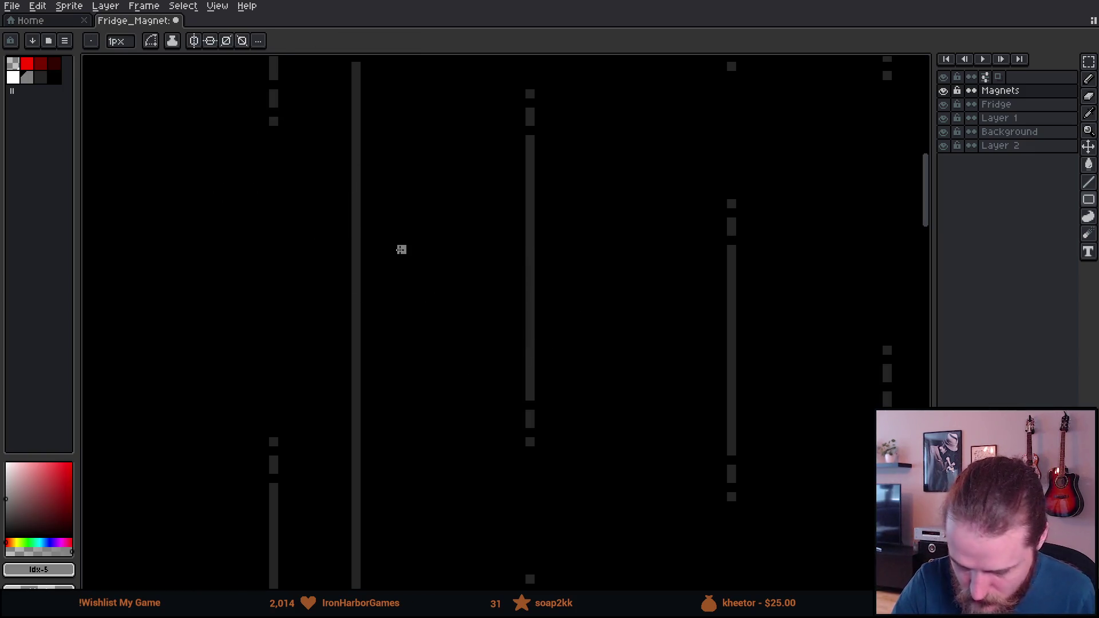
{"action": "mouse_move", "coordinate": [374, 229]}
{"action": "left_mouse_down"}
{"action": "mouse_move", "coordinate": [476, 284]}
{"action": "mouse_move", "coordinate": [498, 327]}
{"action": "left_mouse_up"}
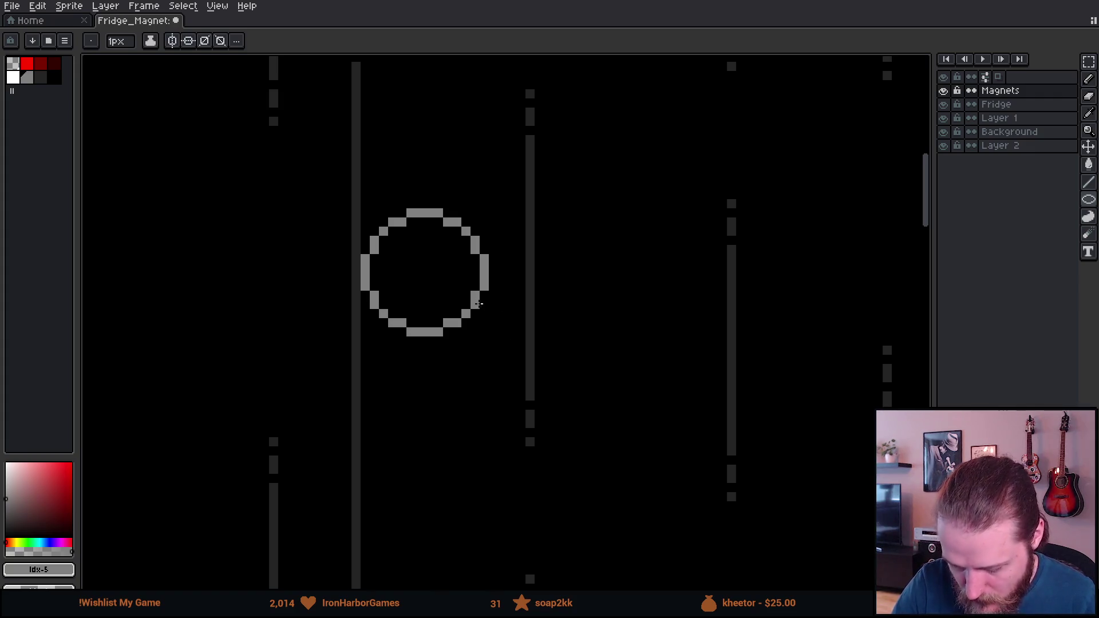
Pick black and change the Paint Bucket's fill connectivity option.
{"action": "left_click", "coordinate": [55, 78]}
{"action": "key", "text": "g"}
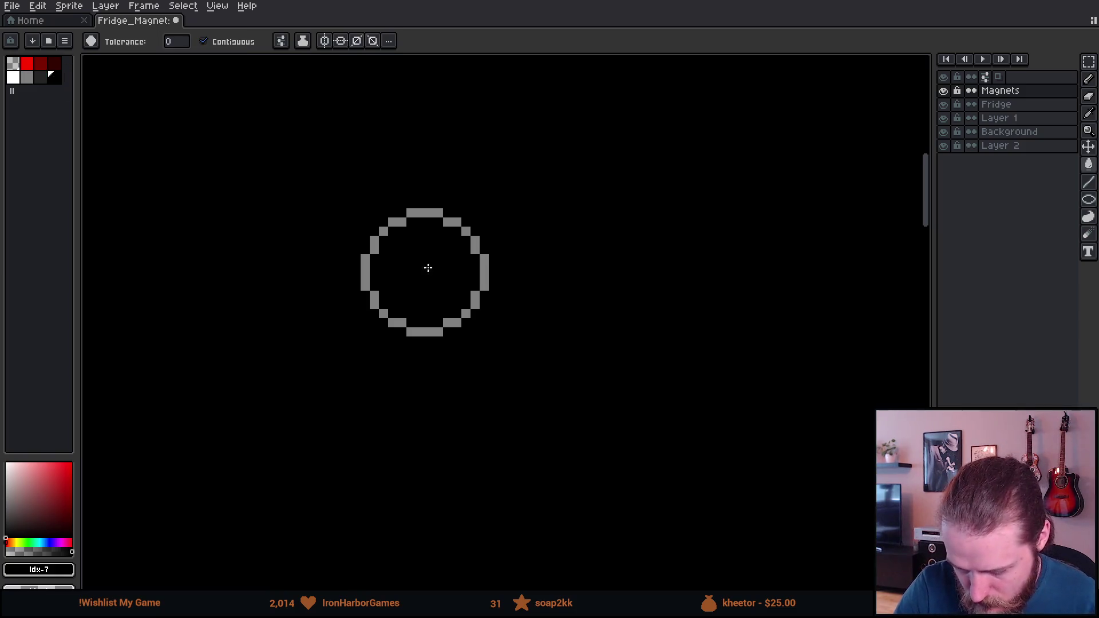
{"action": "left_click", "coordinate": [280, 41]}
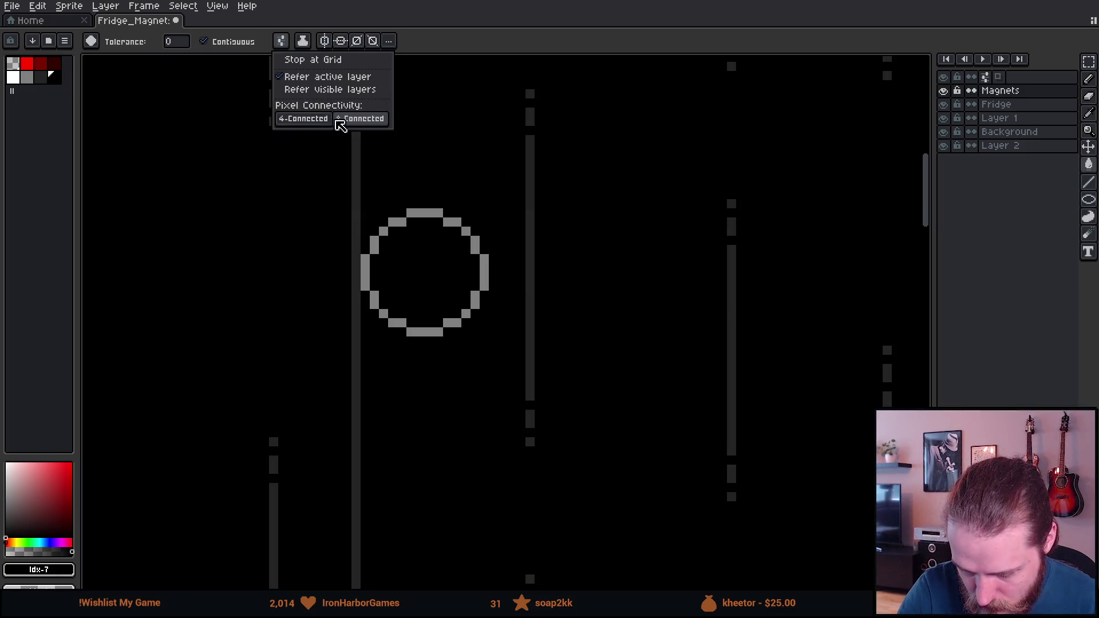
{"action": "left_click", "coordinate": [320, 121]}
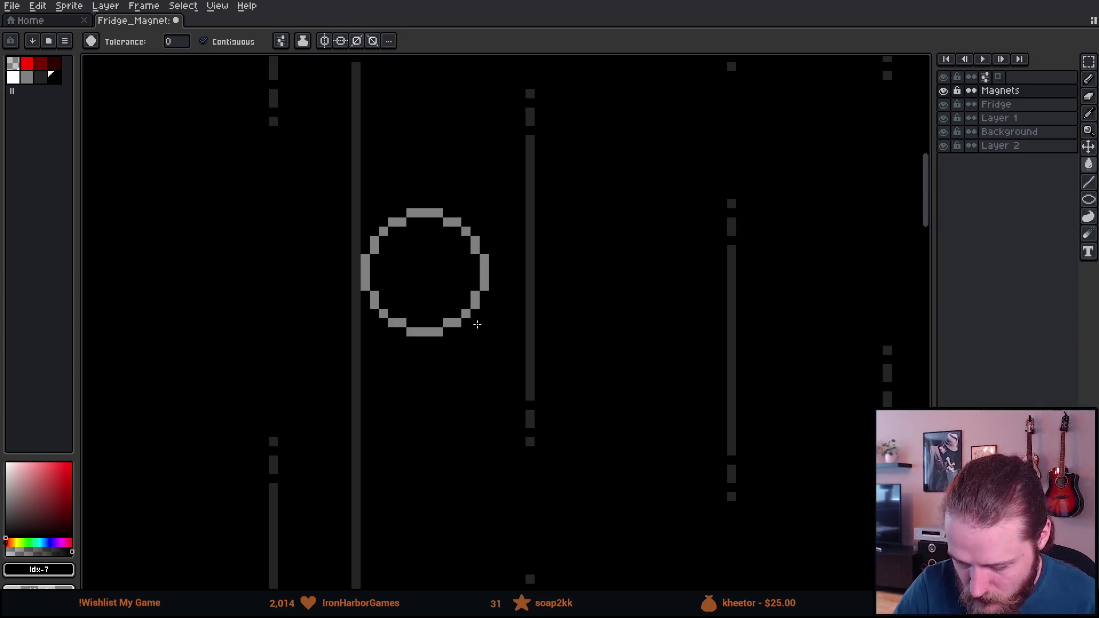
{"action": "scroll", "coordinate": [489, 341], "scroll_direction": "left", "scroll_amount": 1}
Marquee-select the ring and move it to the left, then deselect.
{"action": "key", "text": "m"}
{"action": "mouse_move", "coordinate": [320, 175]}
{"action": "left_mouse_down"}
{"action": "mouse_move", "coordinate": [578, 415]}
{"action": "mouse_move", "coordinate": [345, 319]}
{"action": "left_mouse_up"}
{"action": "key", "text": "ctrl+d"}
{"action": "scroll", "coordinate": [407, 281], "scroll_direction": "left", "scroll_amount": 3}
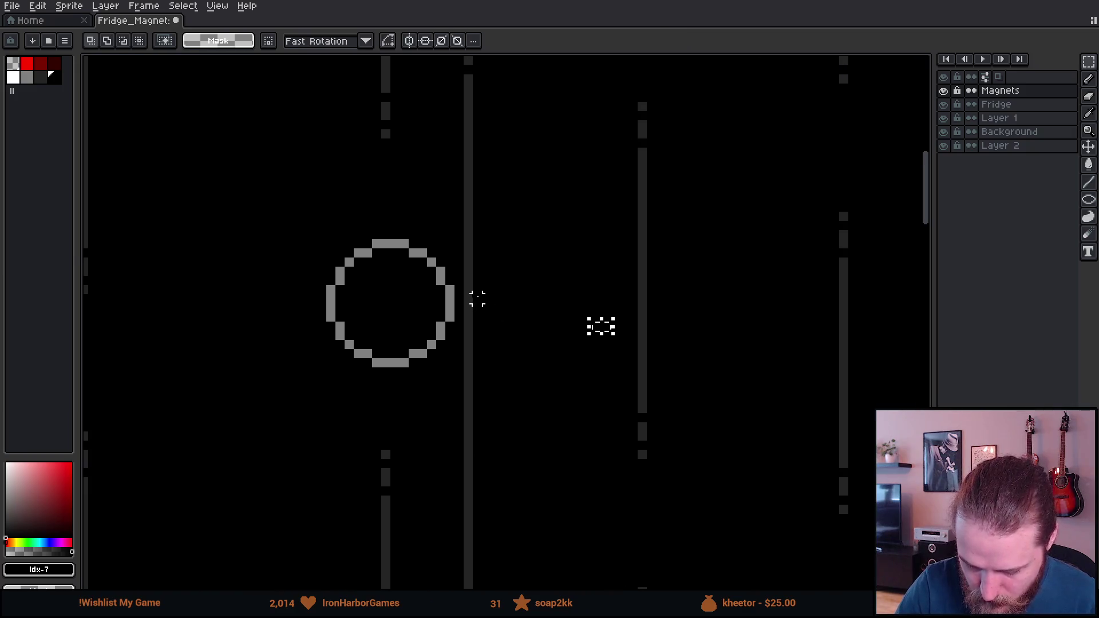
Sample the ring's grey, set the bucket to 8-Connected, and fill the outline dark grey.
{"action": "key", "text": "i"}
{"action": "left_click", "coordinate": [399, 242]}
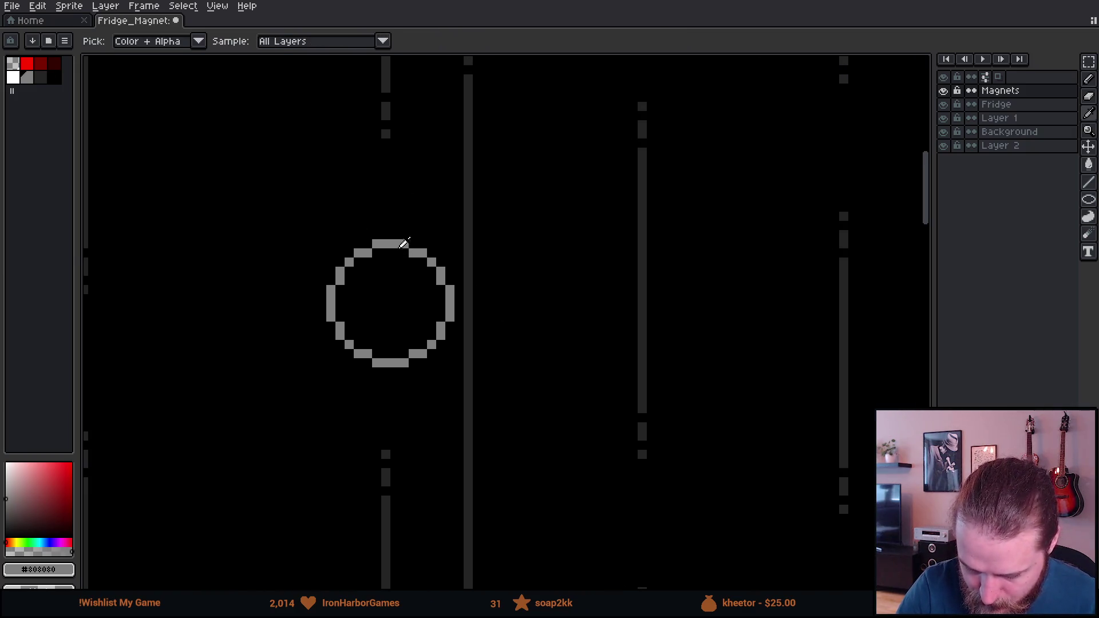
{"action": "key", "text": "b"}
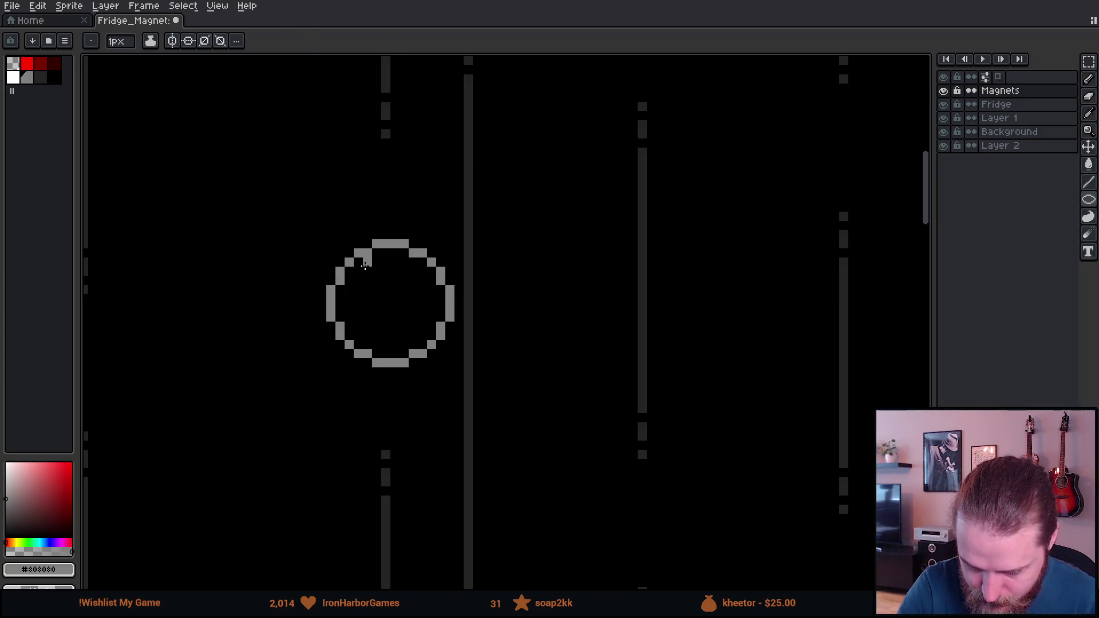
{"action": "key", "text": "g"}
{"action": "left_click", "coordinate": [280, 41]}
{"action": "left_click", "coordinate": [361, 118]}
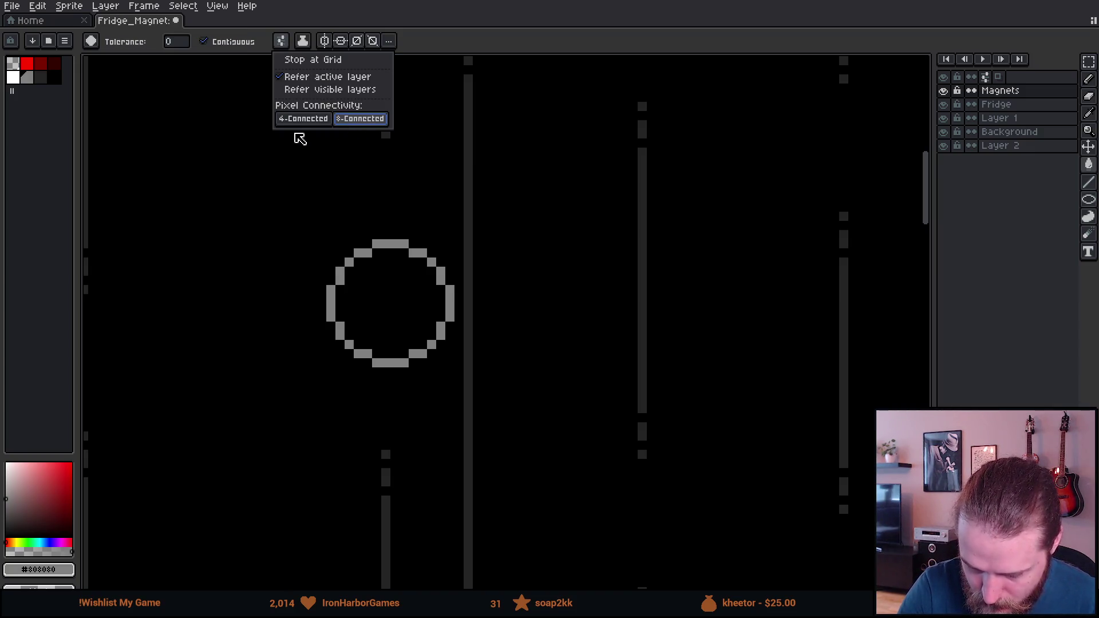
{"action": "left_click", "coordinate": [40, 78]}
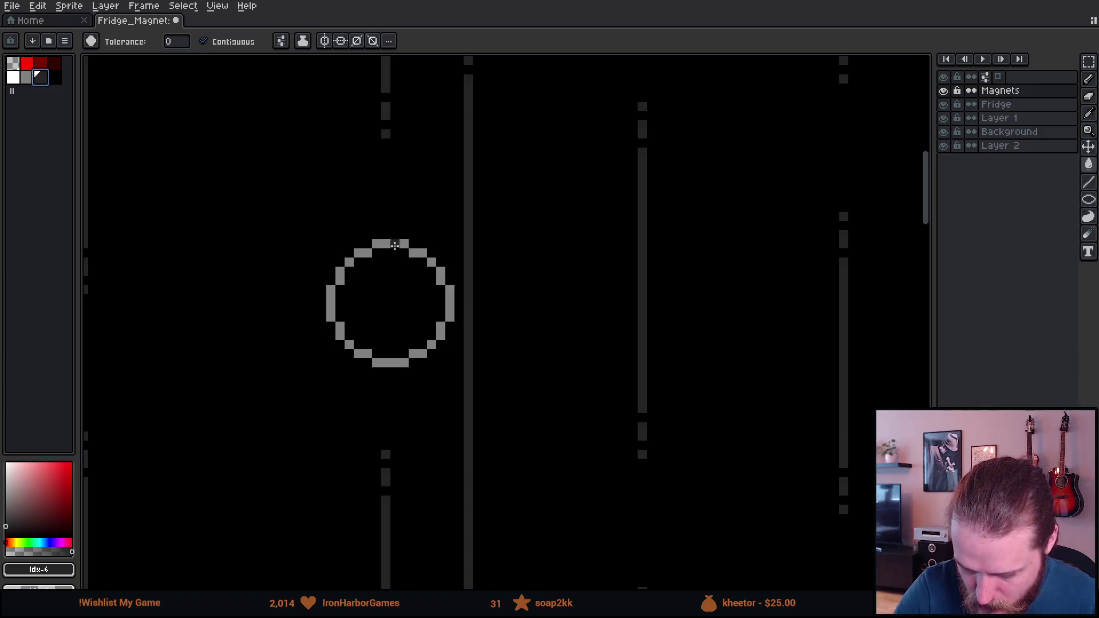
{"action": "left_click", "coordinate": [395, 244]}
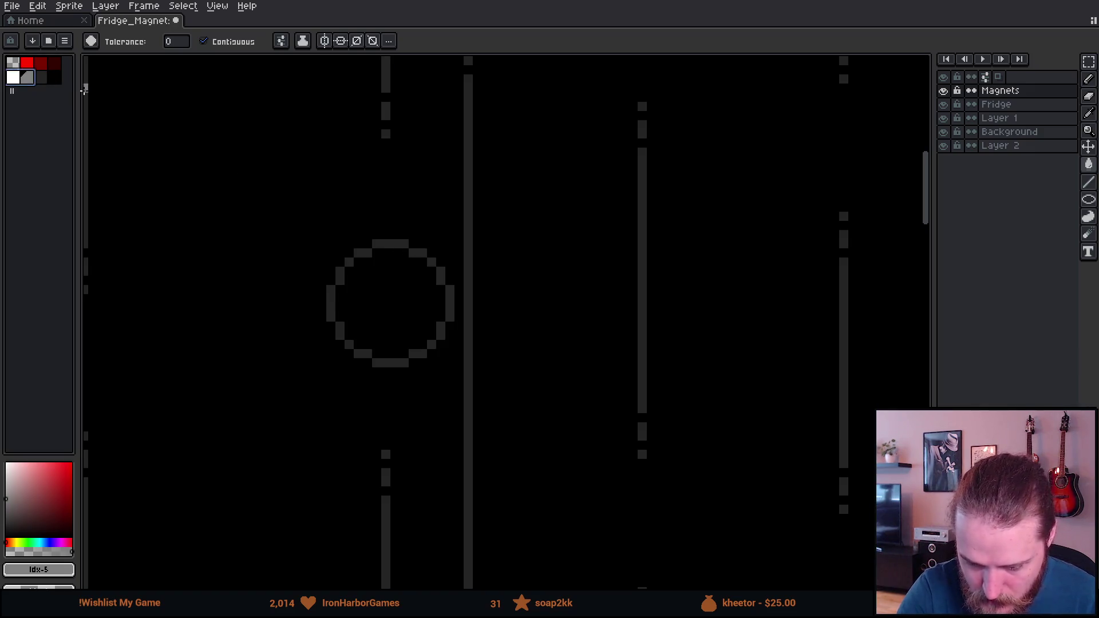
Draw a light-grey ellipse just inside the dark grey outline.
{"action": "key", "text": "b"}
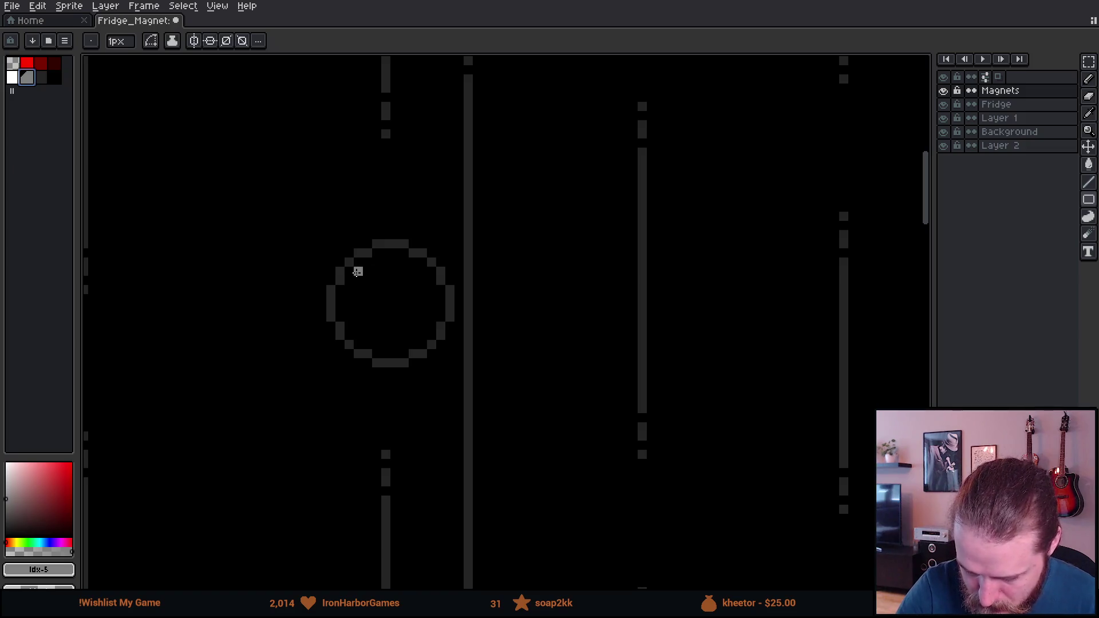
{"action": "key", "text": "shift+u"}
{"action": "left_click_drag", "start_coordinate": [349, 263], "coordinate": [452, 342]}
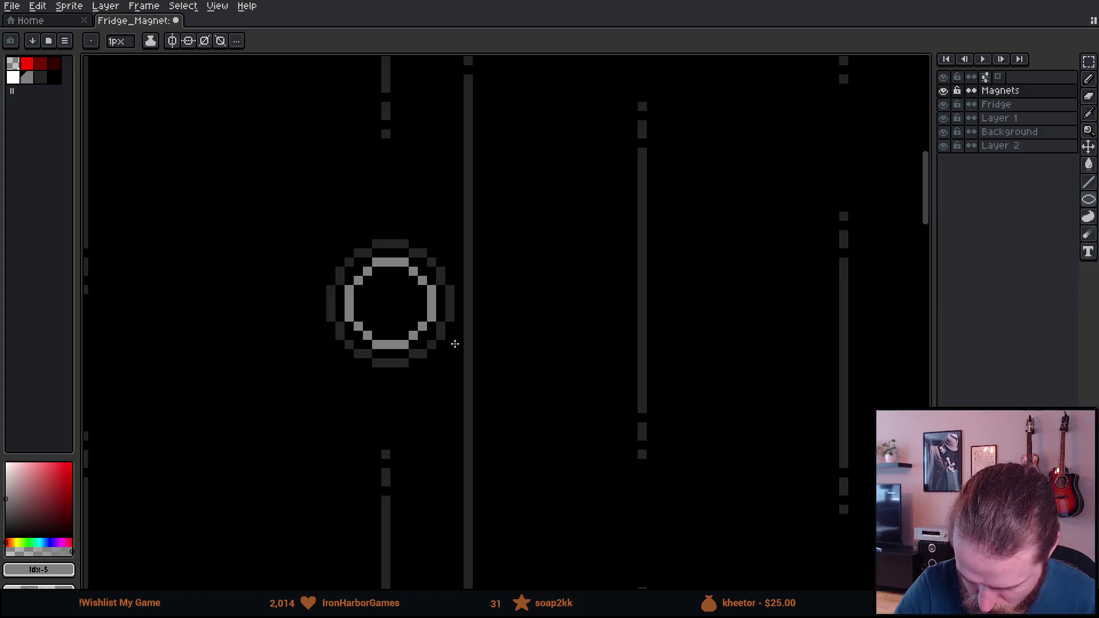
{"action": "scroll", "coordinate": [572, 372], "scroll_direction": "down", "scroll_amount": 2}
{"action": "scroll", "coordinate": [653, 400], "scroll_direction": "down", "scroll_amount": 4}
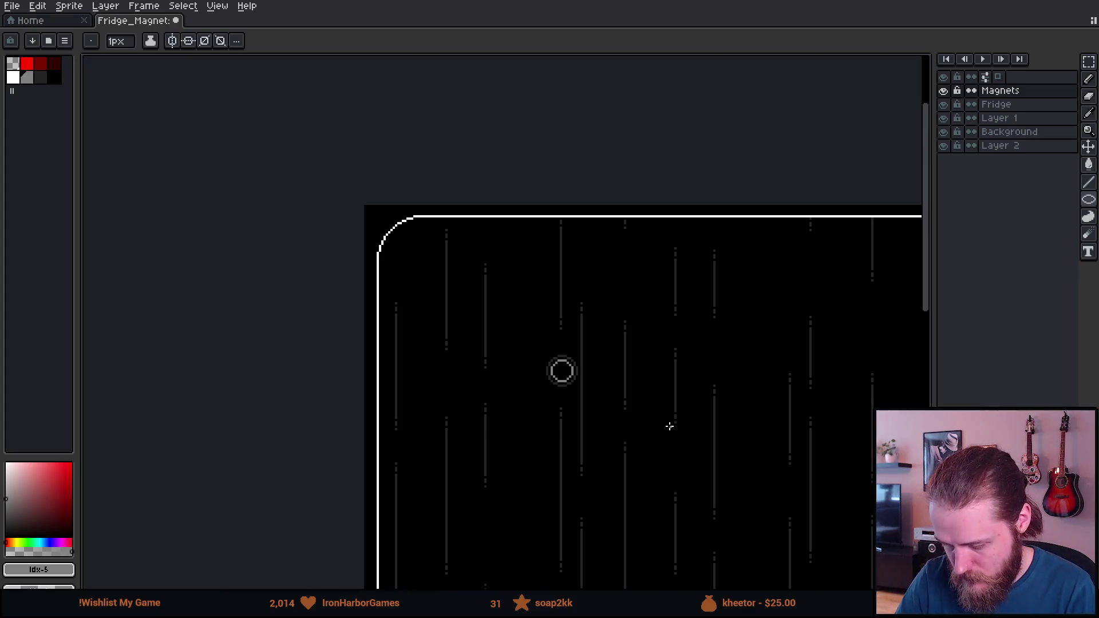
{"action": "left_click_drag", "start_coordinate": [723, 471], "coordinate": [498, 328]}
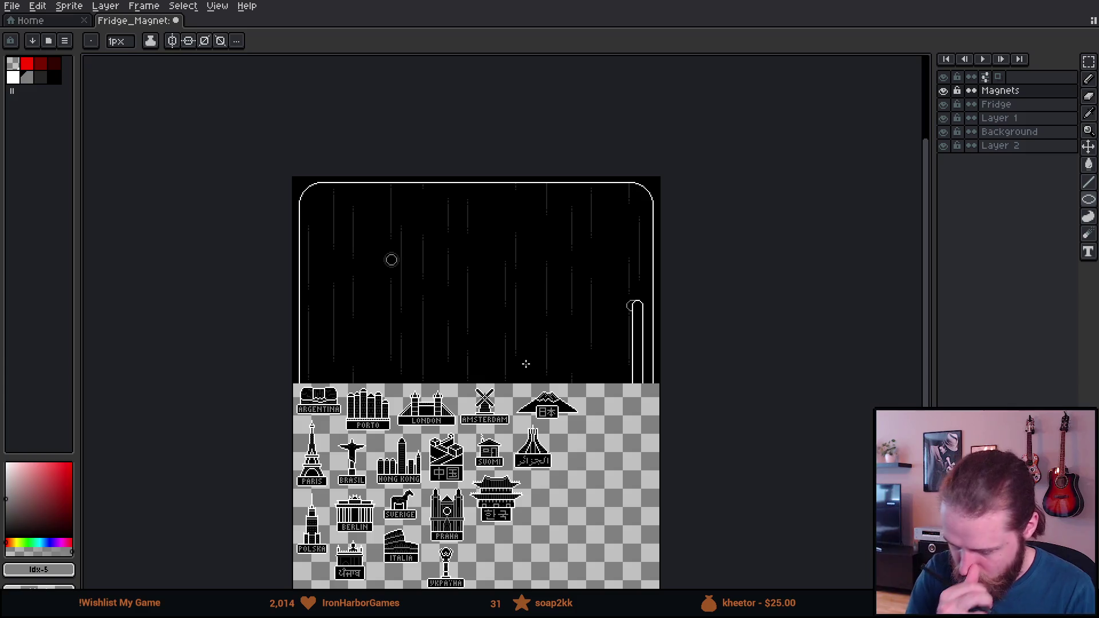
{"action": "scroll", "coordinate": [526, 364], "scroll_direction": "up", "scroll_amount": 2}
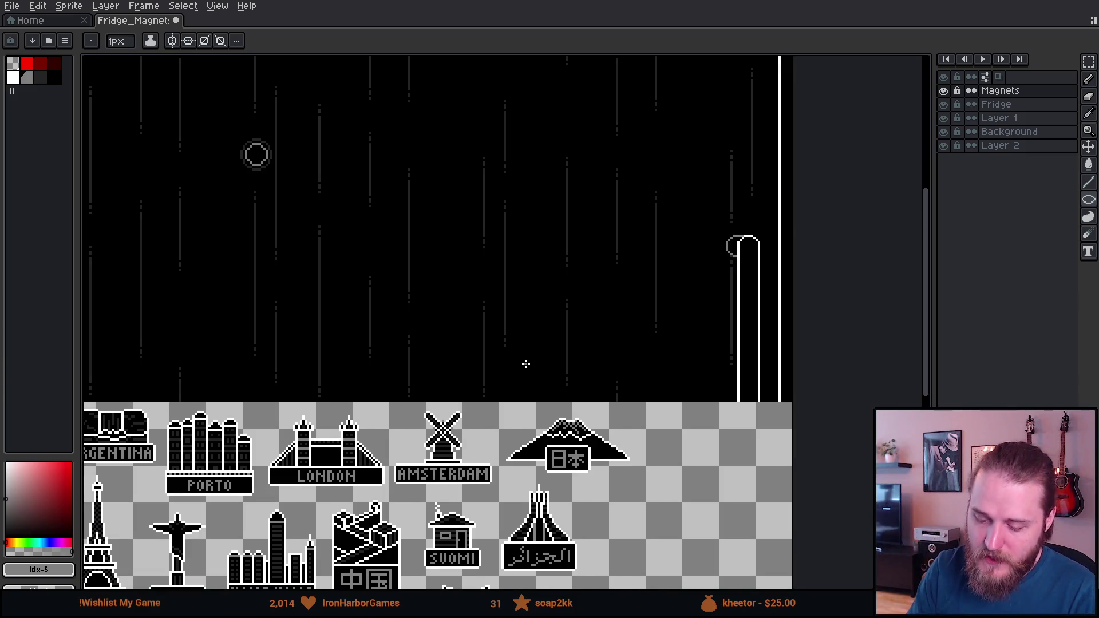
{"action": "scroll", "coordinate": [526, 364], "scroll_direction": "down", "scroll_amount": 2}
{"action": "scroll", "coordinate": [526, 364], "scroll_direction": "up", "scroll_amount": 2}
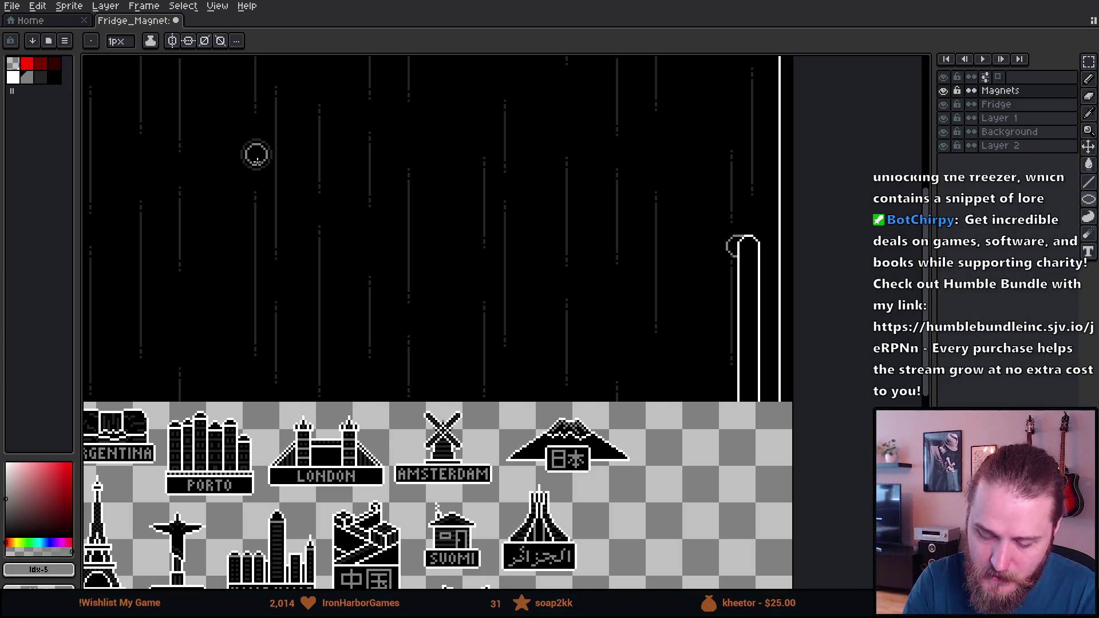
{"action": "key", "text": "bracketleft"}
{"action": "key", "text": "bracketleft"}
{"action": "key", "text": "bracketleft"}
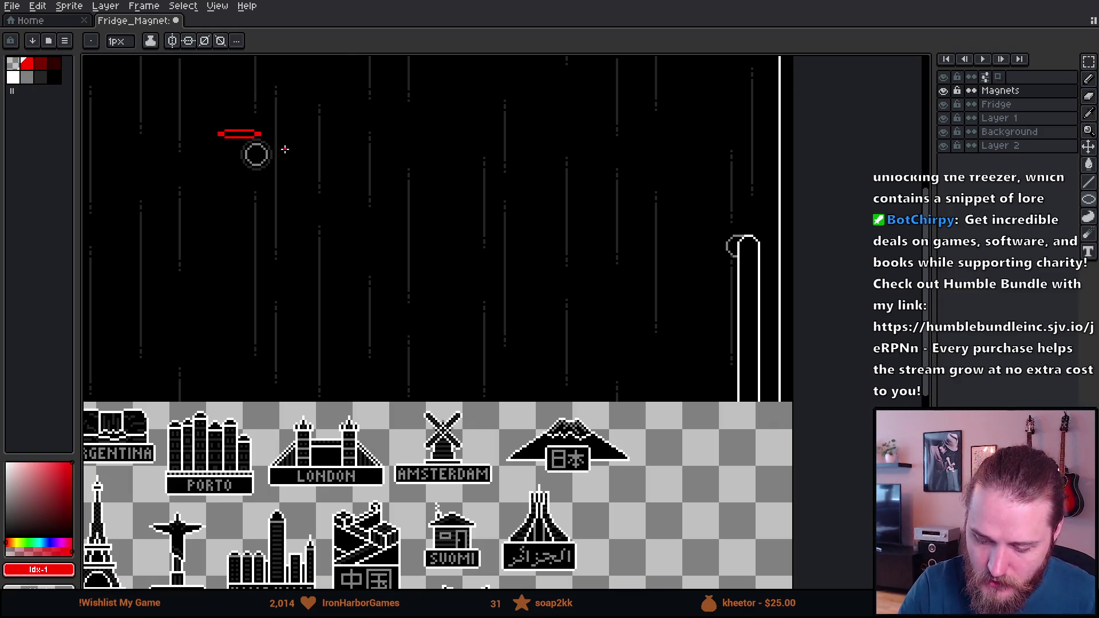
{"action": "key", "text": "b"}
{"action": "mouse_move", "coordinate": [277, 135]}
{"action": "left_mouse_down"}
{"action": "mouse_move", "coordinate": [283, 218]}
{"action": "mouse_move", "coordinate": [283, 123]}
{"action": "left_mouse_up"}
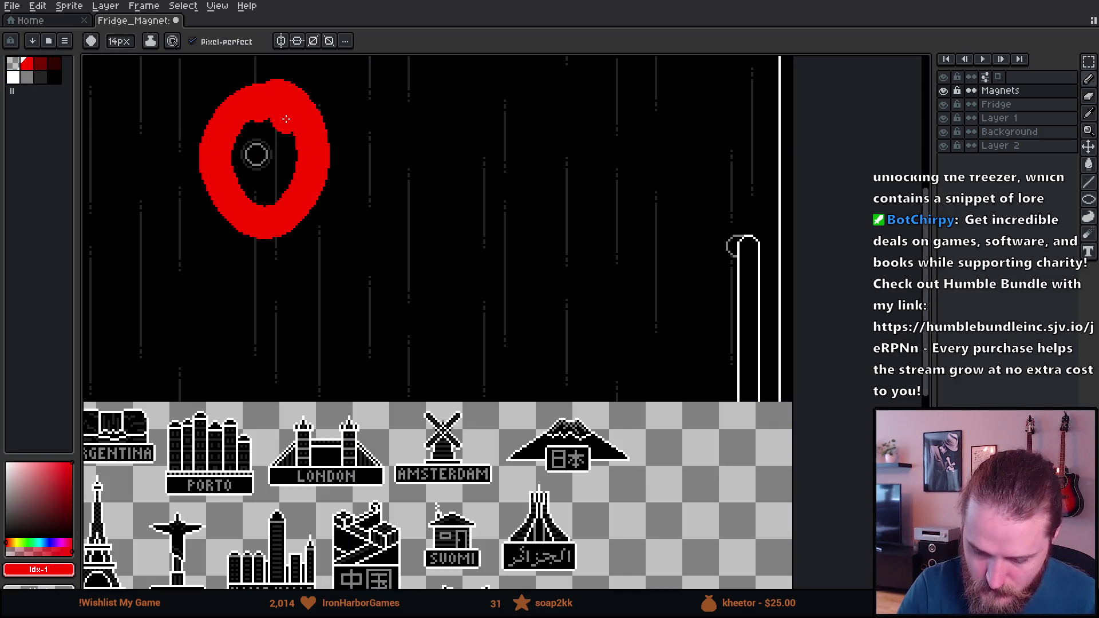
{"action": "key", "text": "ctrl+z"}
{"action": "left_click_drag", "start_coordinate": [377, 255], "coordinate": [468, 383]}
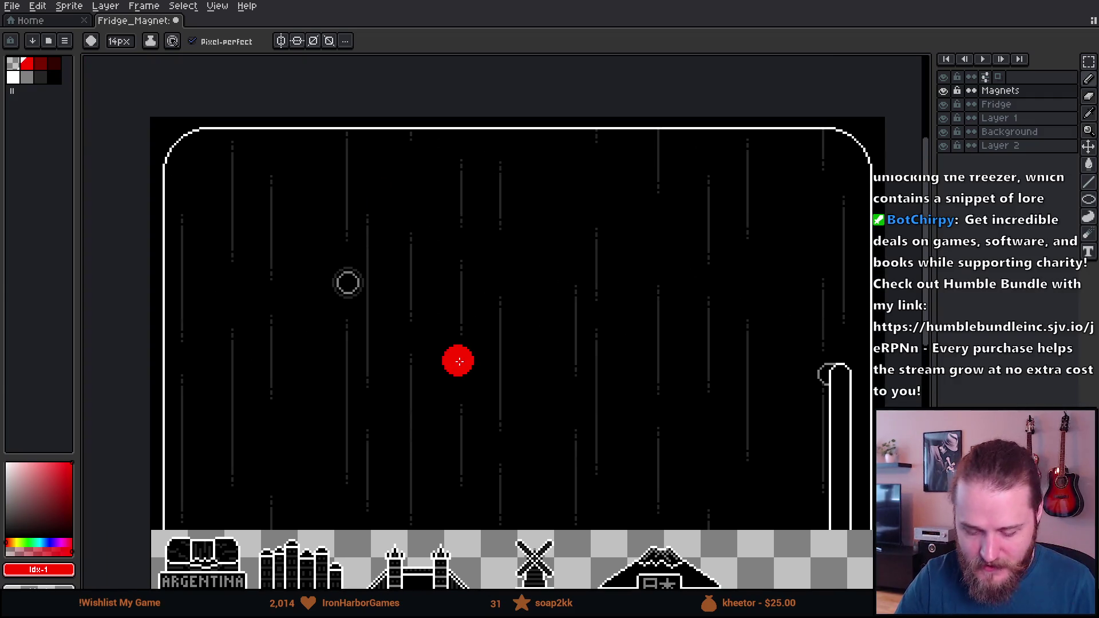
{"action": "scroll", "coordinate": [459, 360], "scroll_direction": "down", "scroll_amount": 2}
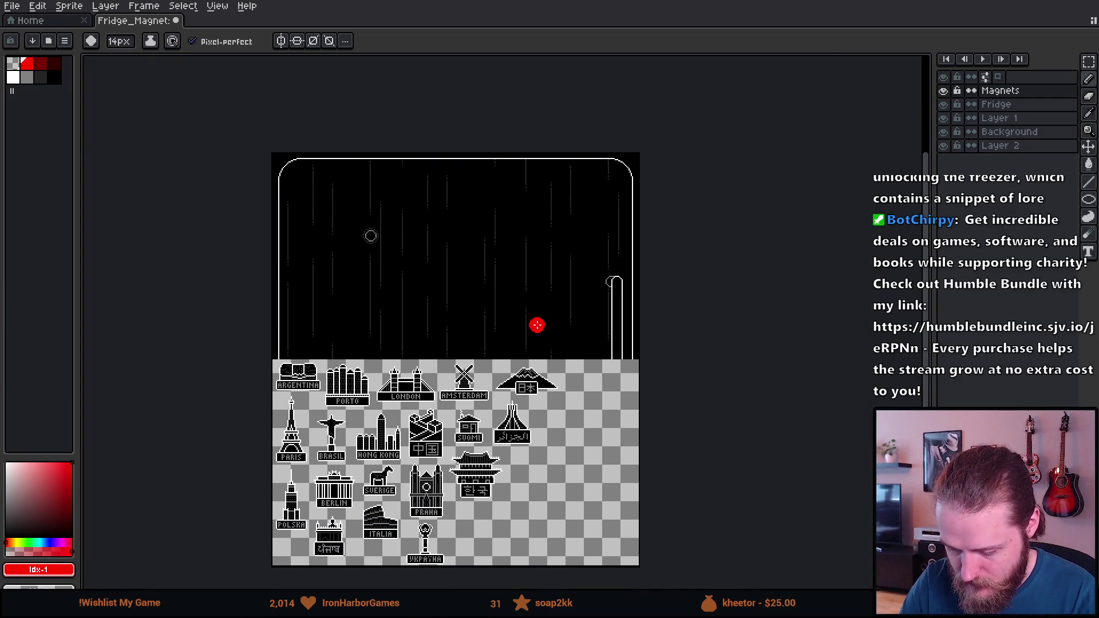
{"action": "key", "text": "m"}
Select the ring magnet and move it into place on the sheet.
{"action": "mouse_move", "coordinate": [331, 199]}
{"action": "left_mouse_down"}
{"action": "mouse_move", "coordinate": [429, 280]}
{"action": "mouse_move", "coordinate": [461, 252]}
{"action": "mouse_move", "coordinate": [620, 420]}
{"action": "mouse_move", "coordinate": [617, 385]}
{"action": "left_mouse_up"}
{"action": "scroll", "coordinate": [606, 363], "scroll_direction": "up", "scroll_amount": 5}
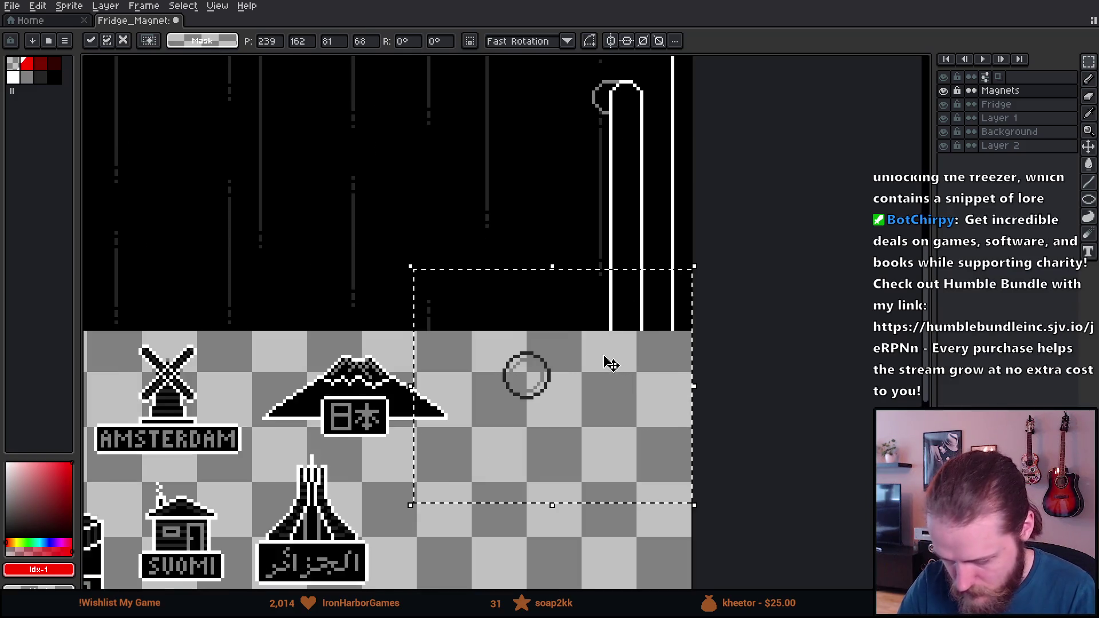
{"action": "mouse_move", "coordinate": [515, 422]}
{"action": "left_mouse_down"}
{"action": "mouse_move", "coordinate": [538, 410]}
{"action": "mouse_move", "coordinate": [535, 441]}
{"action": "left_mouse_up"}
Bucket-fill with black using 8-Connected and non-contiguous mode, filling all transparent areas.
{"action": "left_click", "coordinate": [479, 168], "text": "alt"}
{"action": "key", "text": "g"}
{"action": "left_click", "coordinate": [281, 40]}
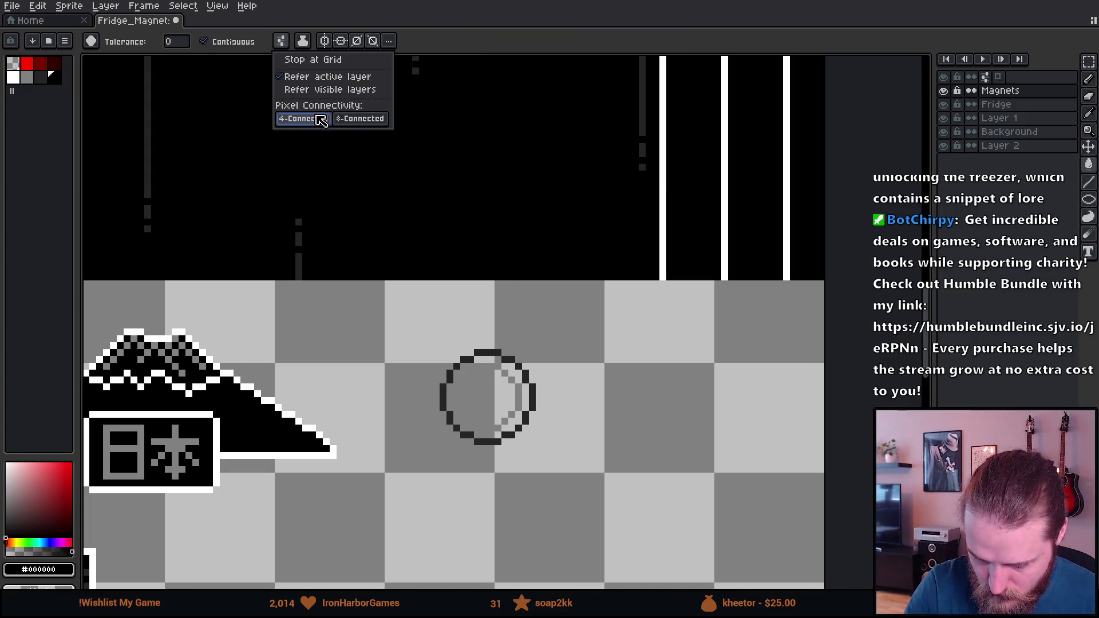
{"action": "left_click", "coordinate": [352, 121]}
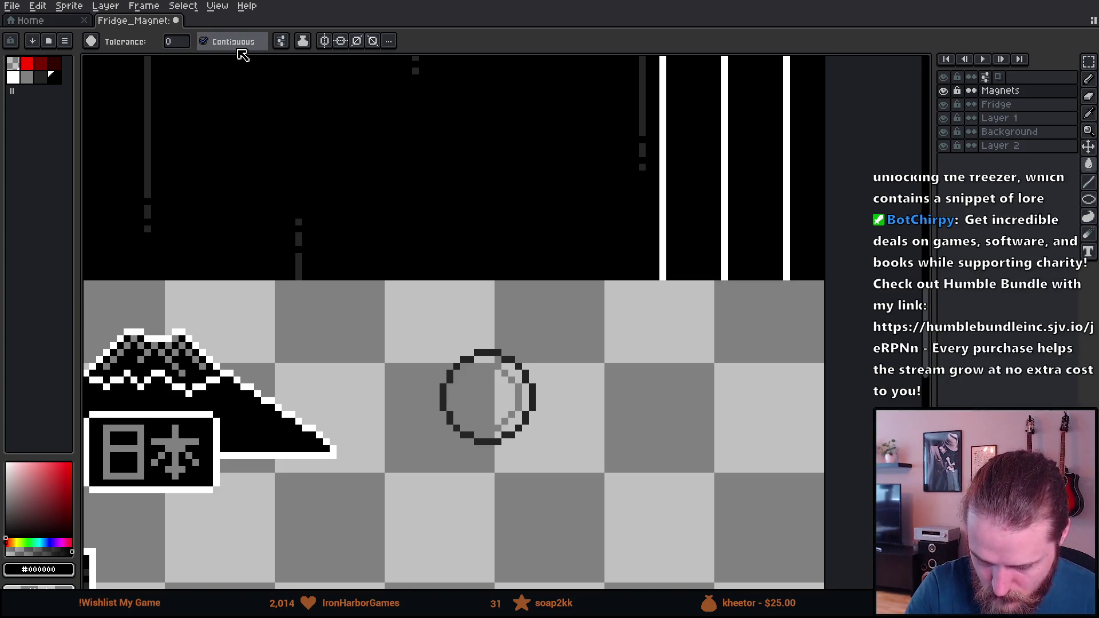
{"action": "left_click", "coordinate": [204, 42]}
{"action": "left_click", "coordinate": [390, 326]}
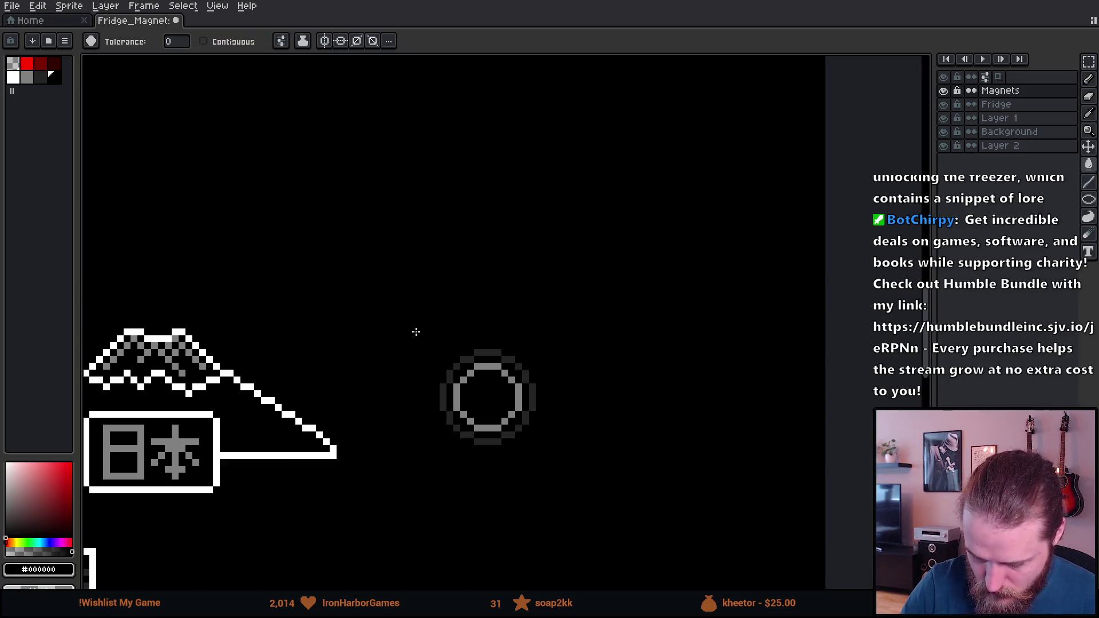
Switch to Contiguous and fill the outer black surround with transparent.
{"action": "left_click", "coordinate": [13, 63]}
{"action": "left_click", "coordinate": [389, 311]}
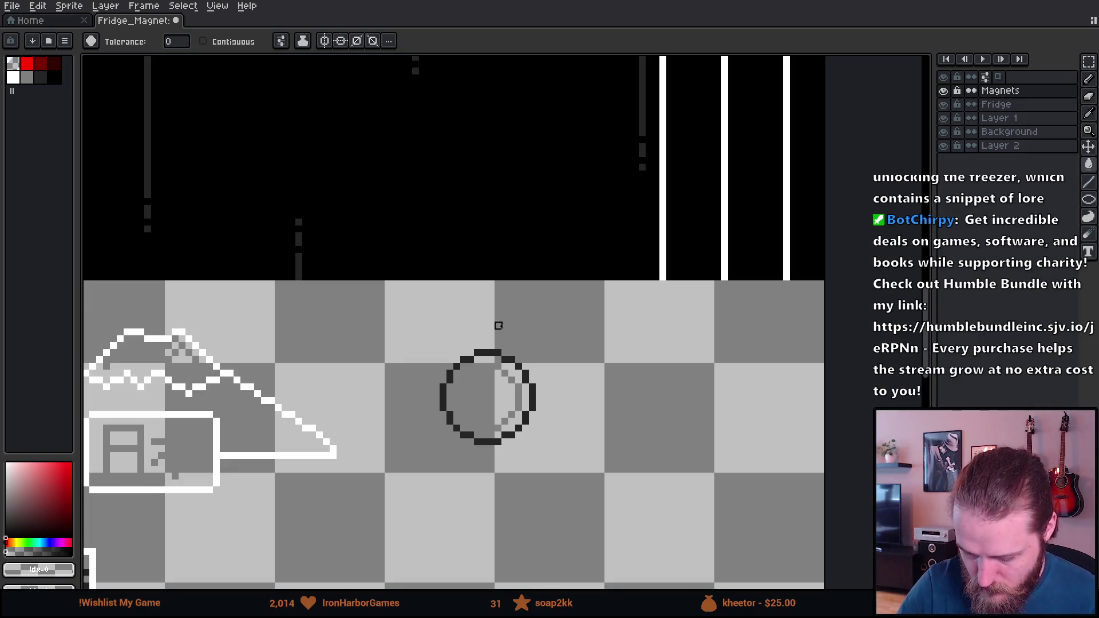
{"action": "key", "text": "ctrl+z"}
{"action": "left_click", "coordinate": [232, 42]}
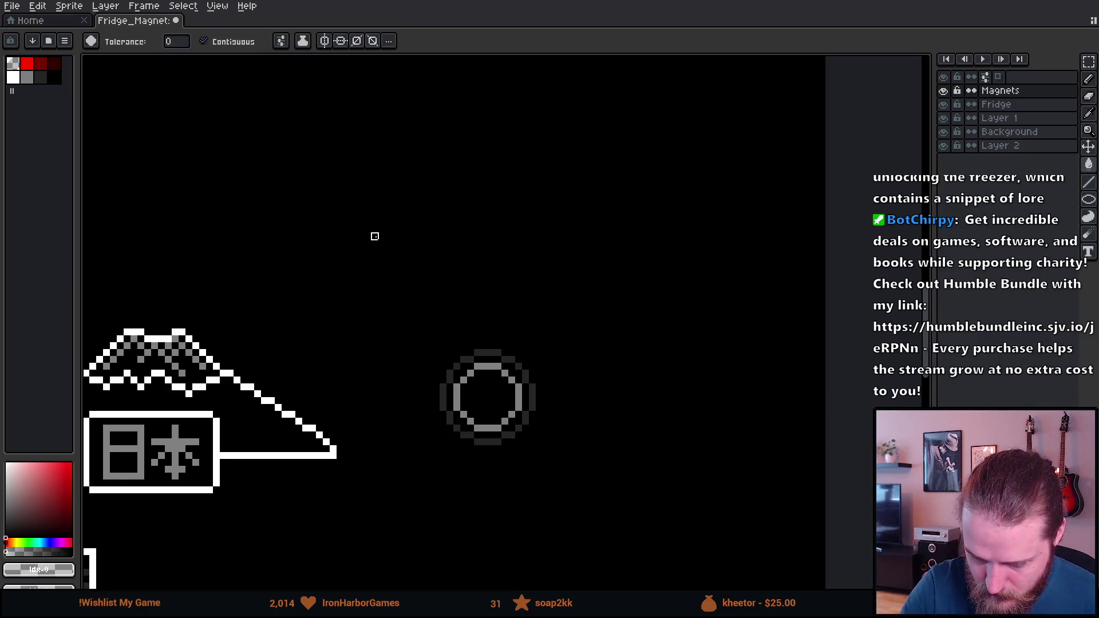
{"action": "left_click", "coordinate": [395, 304]}
Pan over all the magnets and the fridge top to check the result.
{"action": "scroll", "coordinate": [604, 467], "scroll_direction": "down", "scroll_amount": 4}
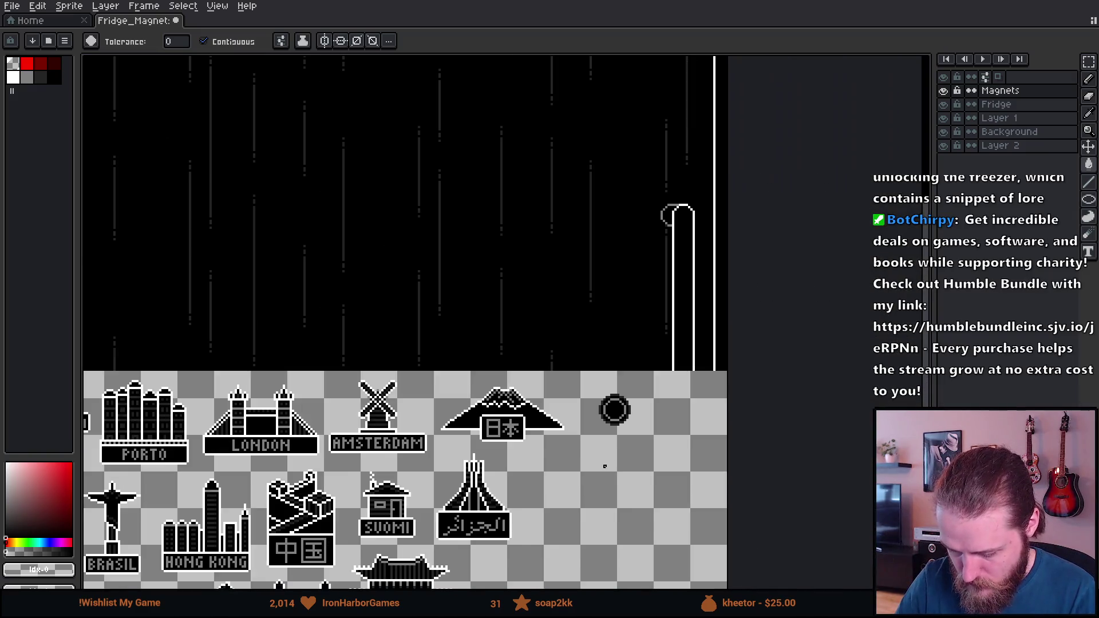
{"action": "scroll", "coordinate": [604, 467], "scroll_direction": "down", "scroll_amount": 3}
{"action": "scroll", "coordinate": [630, 372], "scroll_direction": "up", "scroll_amount": 3}
{"action": "mouse_move", "coordinate": [629, 372]}
{"action": "left_mouse_down"}
{"action": "mouse_move", "coordinate": [701, 448]}
{"action": "mouse_move", "coordinate": [746, 536]}
{"action": "left_mouse_up"}
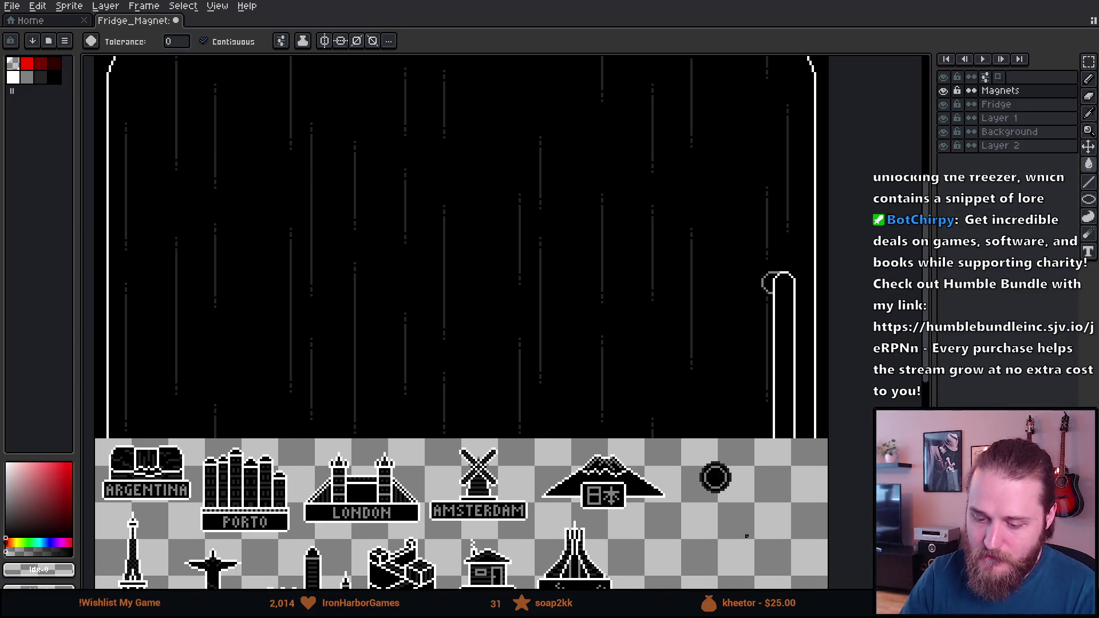
{"action": "mouse_move", "coordinate": [538, 337]}
{"action": "left_mouse_down"}
{"action": "mouse_move", "coordinate": [559, 409]}
{"action": "mouse_move", "coordinate": [555, 170]}
{"action": "mouse_move", "coordinate": [575, 57]}
{"action": "left_mouse_up"}
{"action": "left_click_drag", "start_coordinate": [570, 230], "coordinate": [577, 276]}
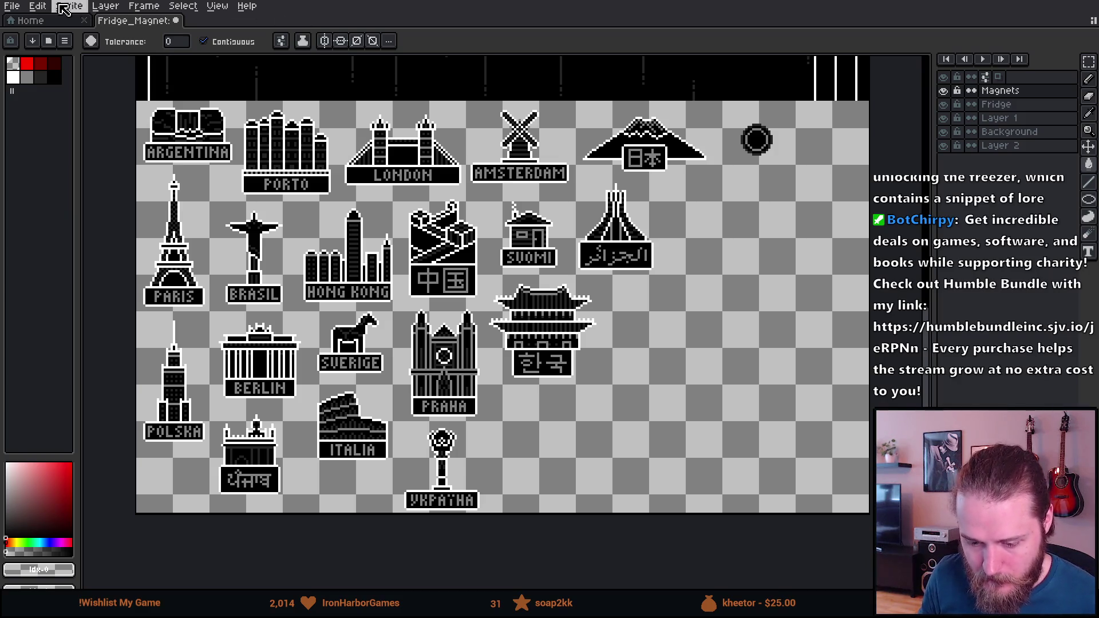
{"action": "left_click", "coordinate": [12, 6]}
Use Export As to write Fridge_Magnets.png at 100% resize into the project's Art folder.
{"action": "mouse_move", "coordinate": [34, 119]}
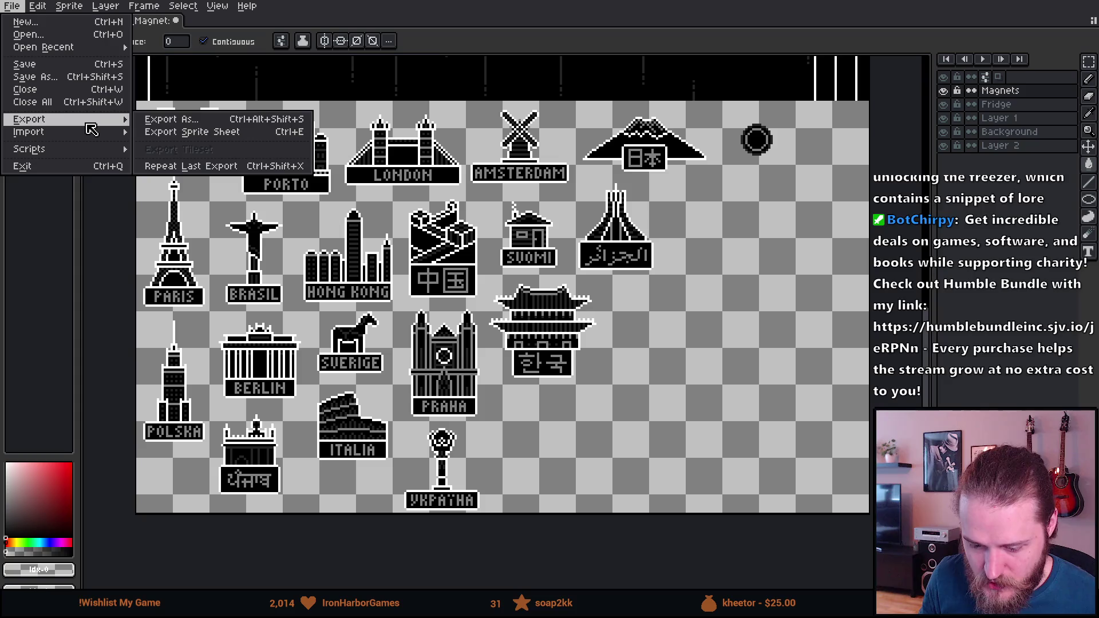
{"action": "left_click", "coordinate": [158, 118]}
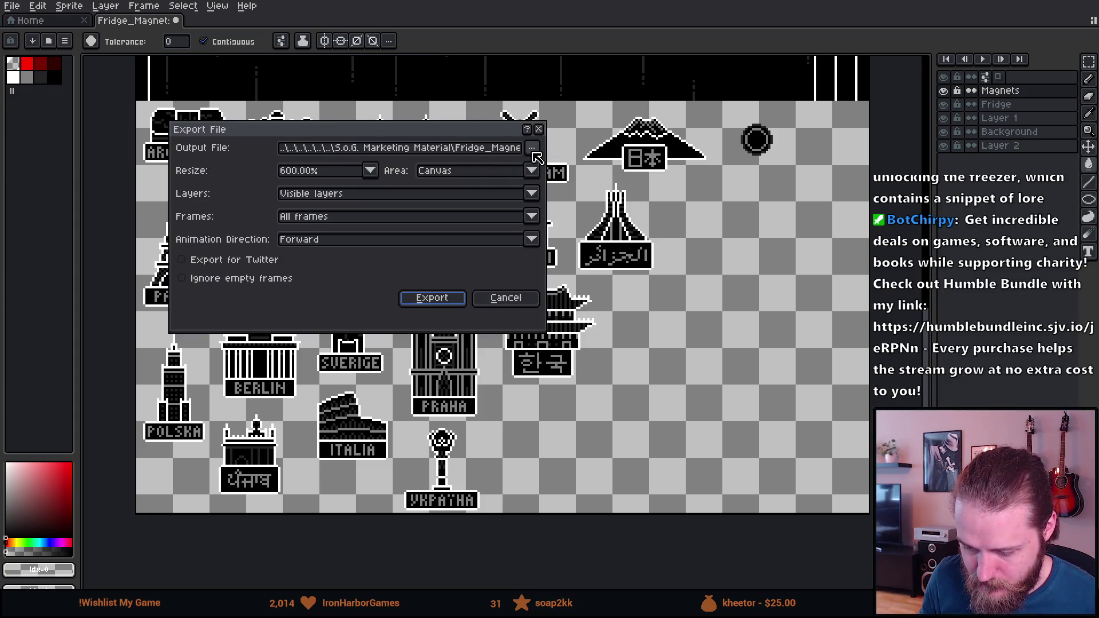
{"action": "left_click", "coordinate": [533, 149]}
{"action": "left_click", "coordinate": [557, 167]}
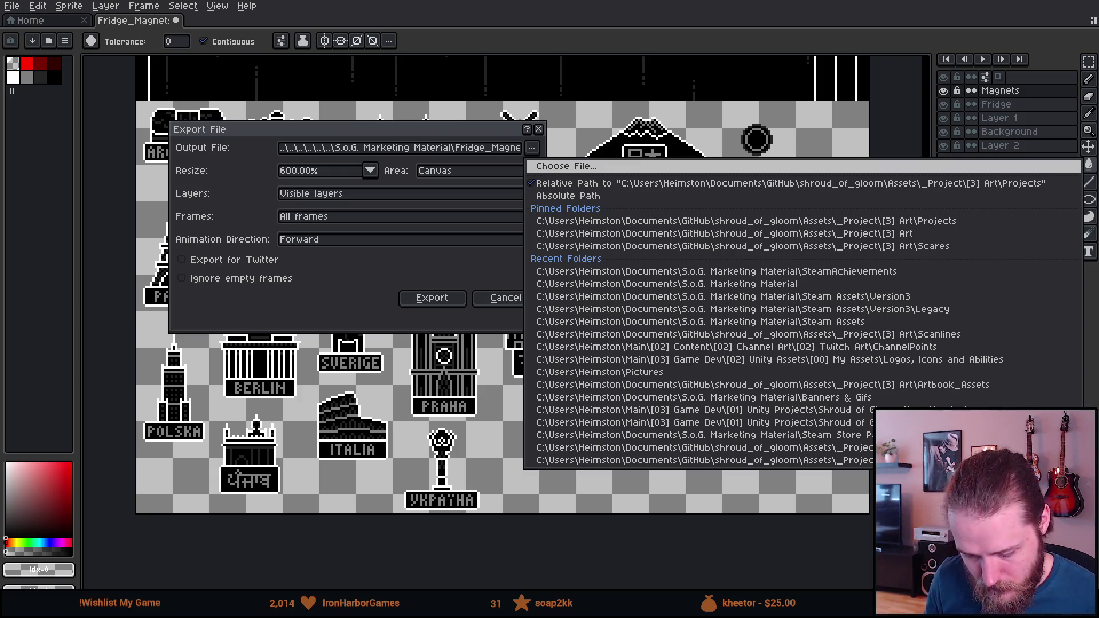
{"action": "left_click", "coordinate": [572, 460]}
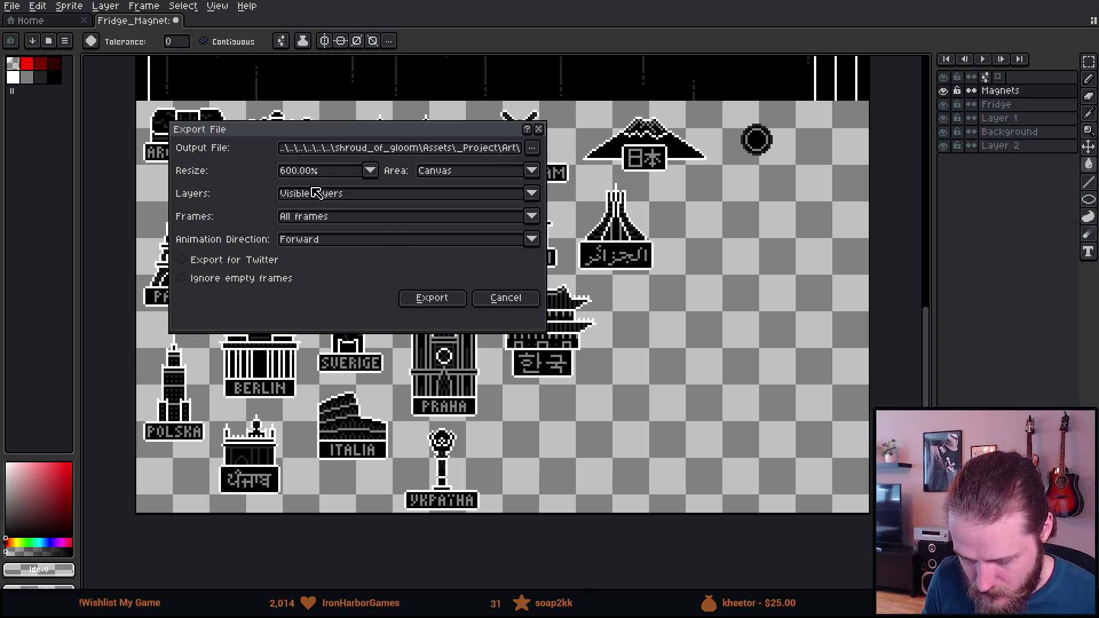
{"action": "left_click", "coordinate": [370, 170]}
{"action": "left_click", "coordinate": [291, 209]}
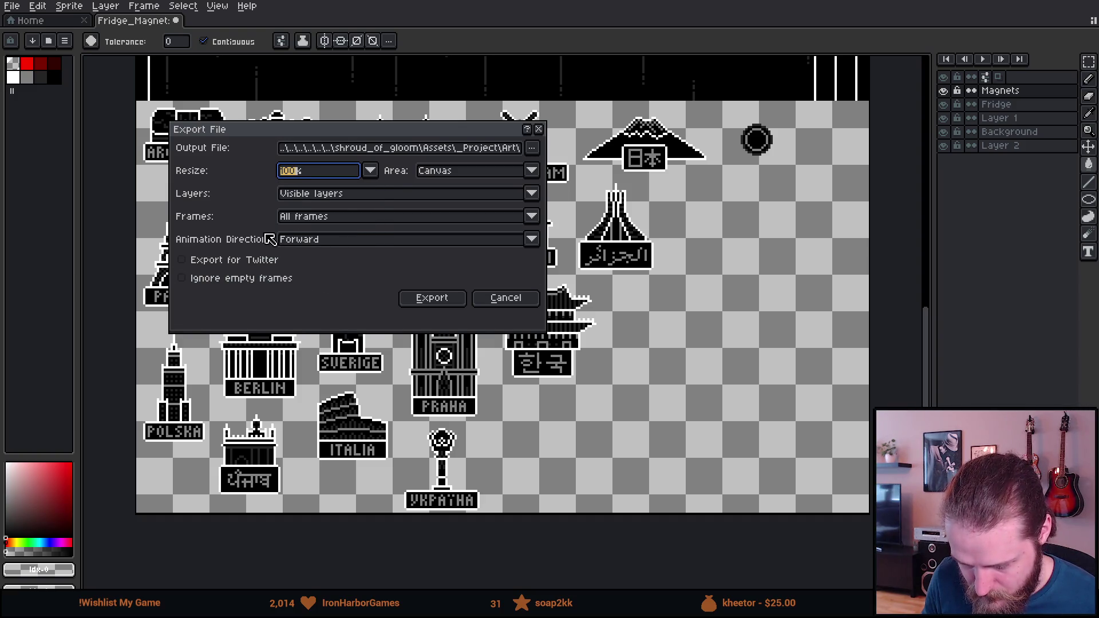
{"action": "left_click_drag", "start_coordinate": [466, 149], "coordinate": [563, 155]}
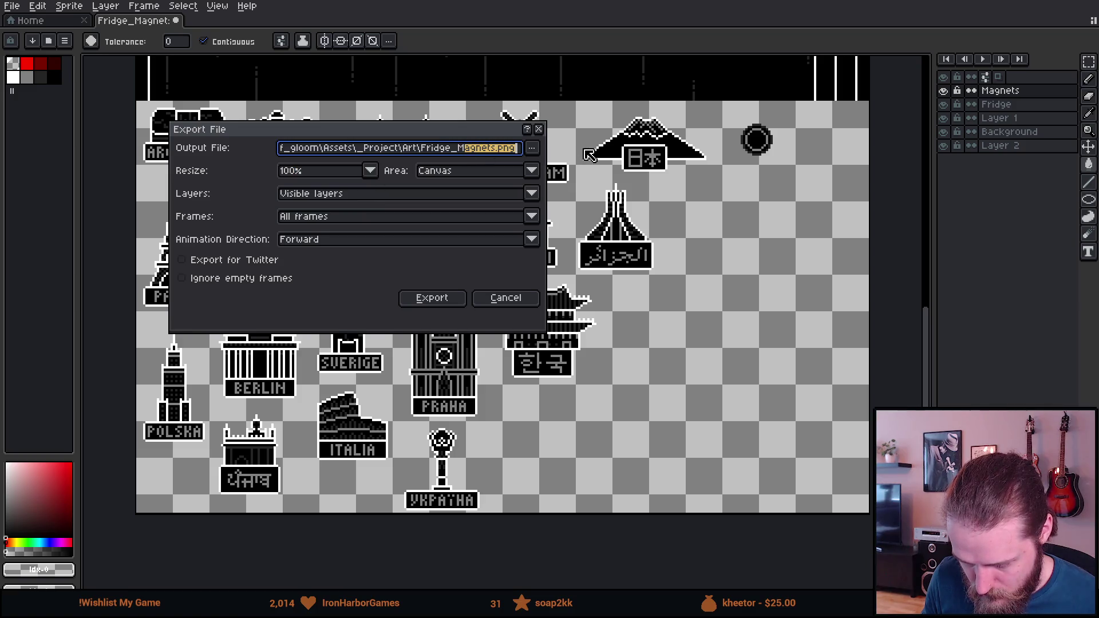
{"action": "left_click", "coordinate": [329, 283]}
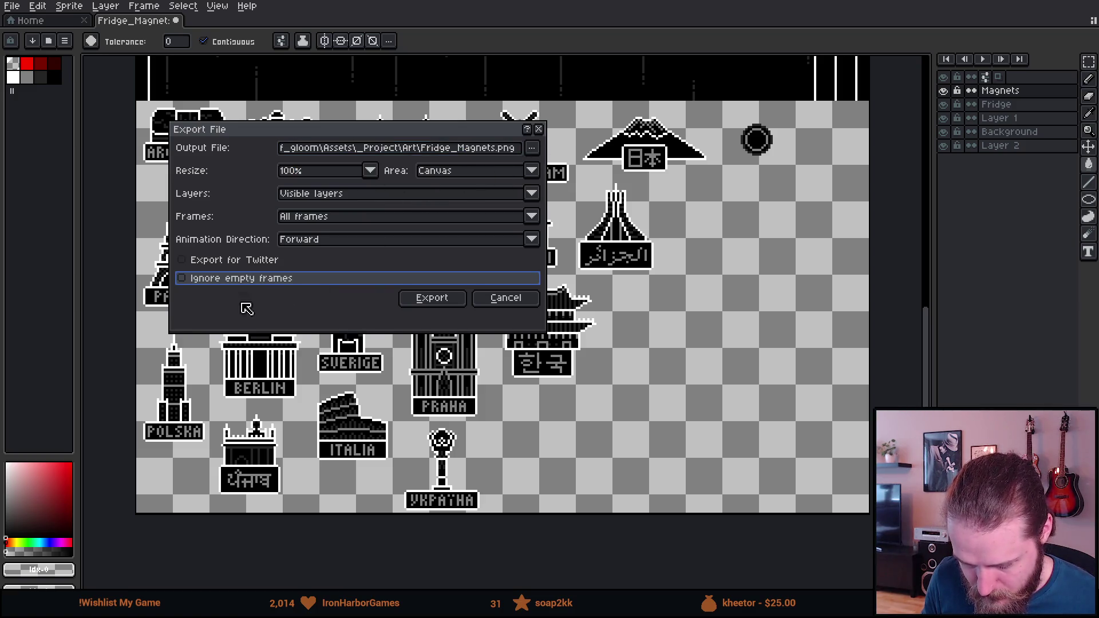
{"action": "left_click", "coordinate": [440, 303]}
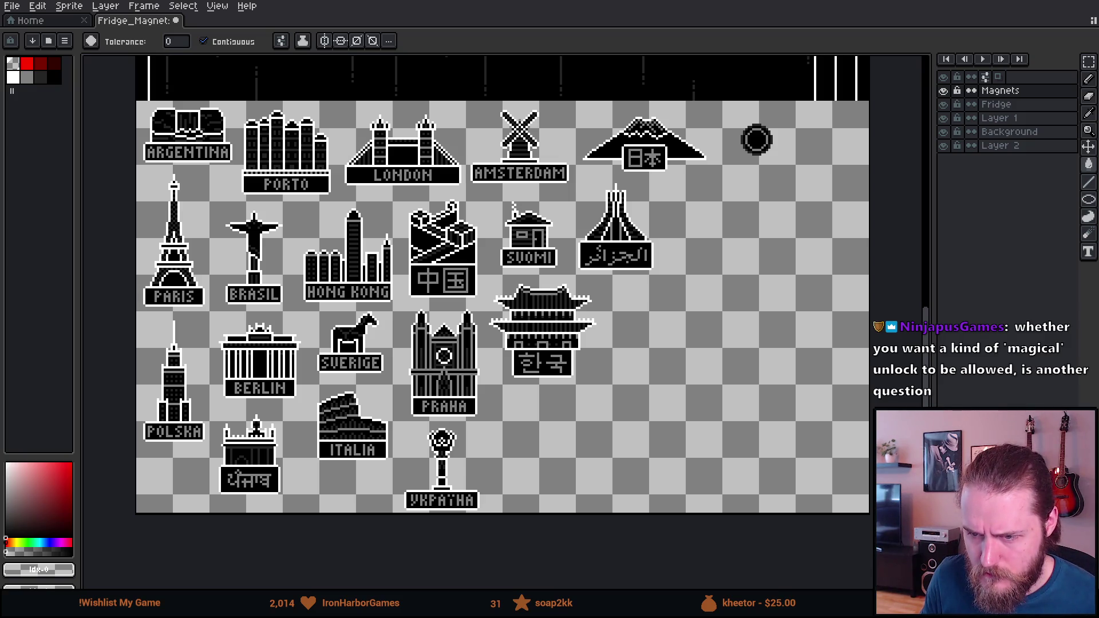
Open the File menu for the Fridge_Magnet sheet.
{"action": "left_click", "coordinate": [22, 8]}
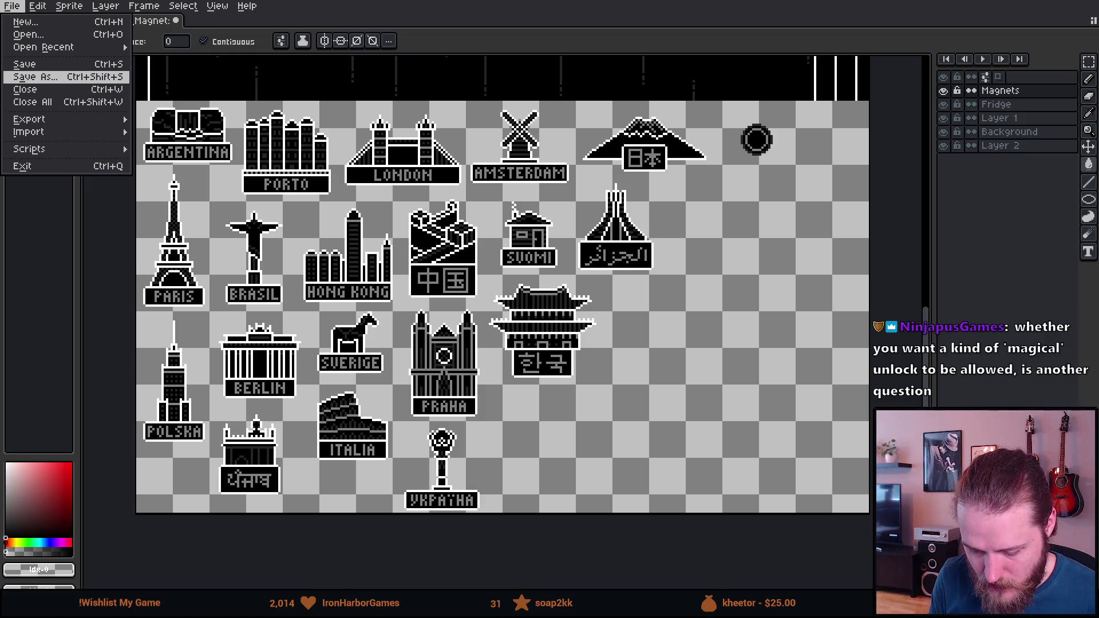
Save the Fridge_Magnet file with Ctrl+S.
{"action": "key", "text": "ctrl+s"}
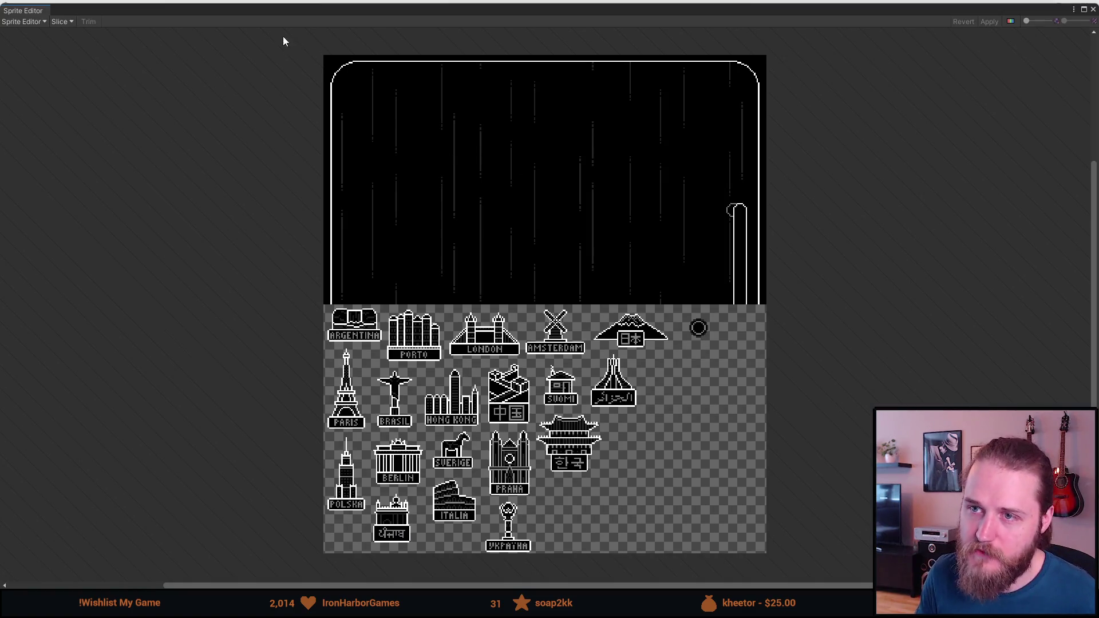
In Unity's Sprite Editor, drag a sprite rectangle around the fridge board.
{"action": "mouse_move", "coordinate": [323, 56]}
{"action": "left_mouse_down"}
{"action": "mouse_move", "coordinate": [677, 145]}
{"action": "mouse_move", "coordinate": [880, 243]}
{"action": "mouse_move", "coordinate": [901, 304]}
{"action": "left_mouse_up"}
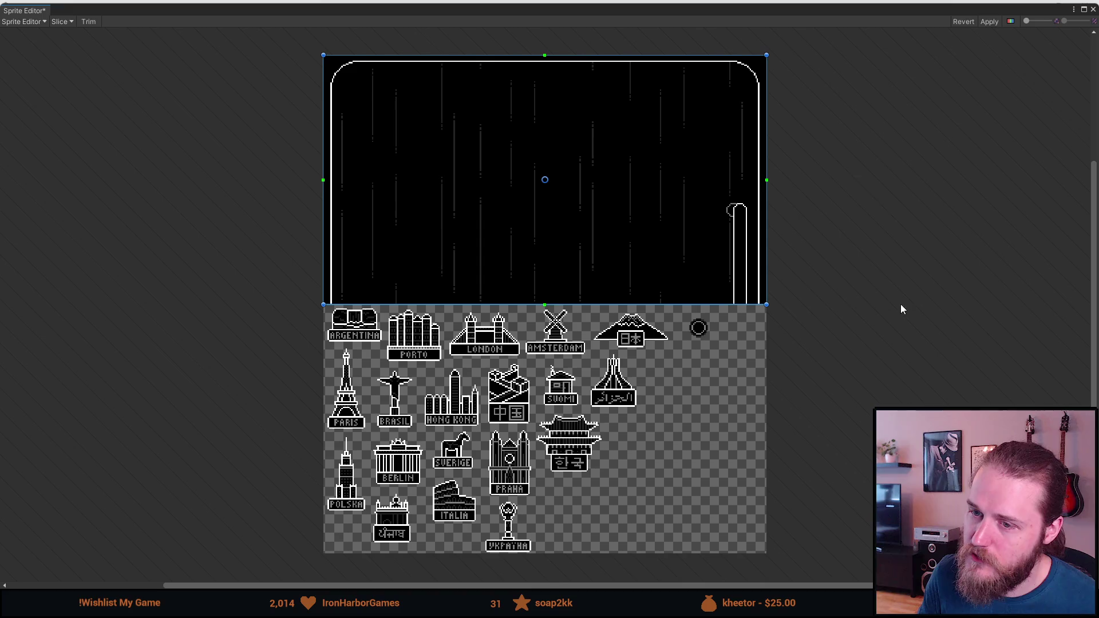
Zoom the Sprite Editor toward the fridge sprite's lower edge near the Argentina magnet.
{"action": "scroll", "coordinate": [380, 319], "scroll_direction": "up", "scroll_amount": 3}
{"action": "scroll", "coordinate": [380, 319], "scroll_direction": "up", "scroll_amount": 3}
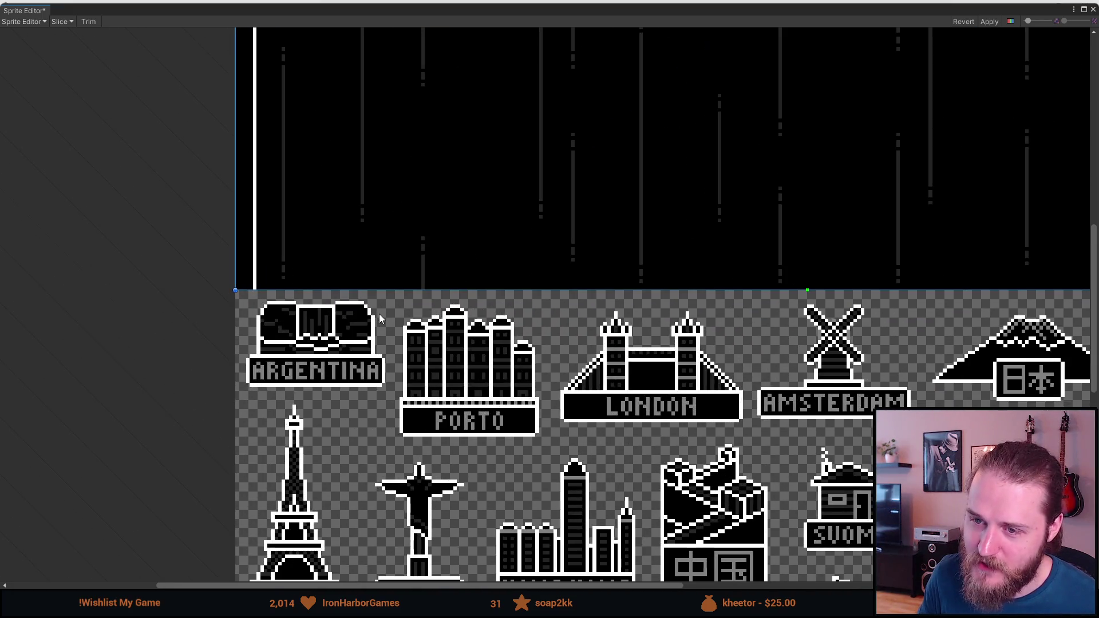
{"action": "scroll", "coordinate": [380, 318], "scroll_direction": "down", "scroll_amount": 1}
{"action": "scroll", "coordinate": [702, 366], "scroll_direction": "down", "scroll_amount": 1}
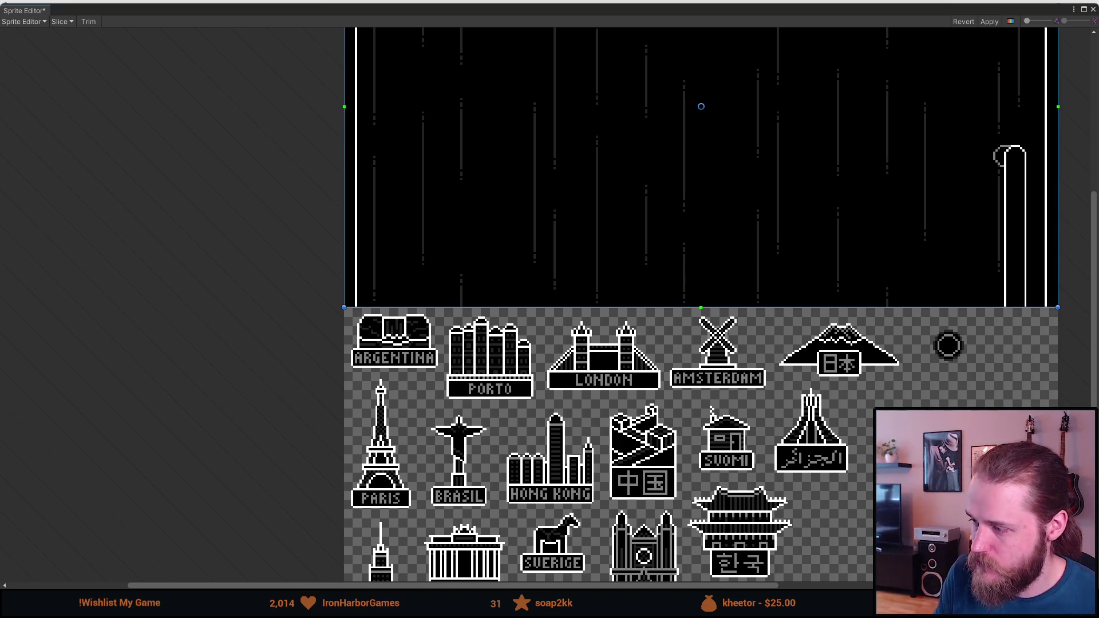
{"action": "scroll", "coordinate": [343, 335], "scroll_direction": "up", "scroll_amount": 4}
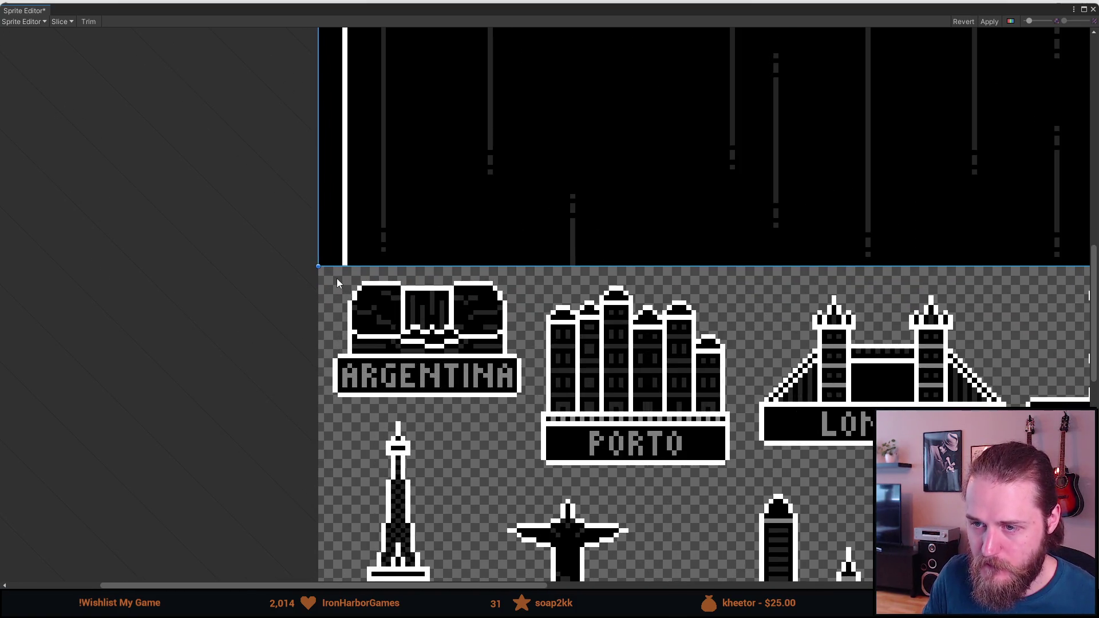
Create a sprite rect around the ARGENTINA magnet and trim all four edges.
{"action": "mouse_move", "coordinate": [327, 273]}
{"action": "left_mouse_down"}
{"action": "mouse_move", "coordinate": [468, 400]}
{"action": "mouse_move", "coordinate": [531, 407]}
{"action": "left_mouse_up"}
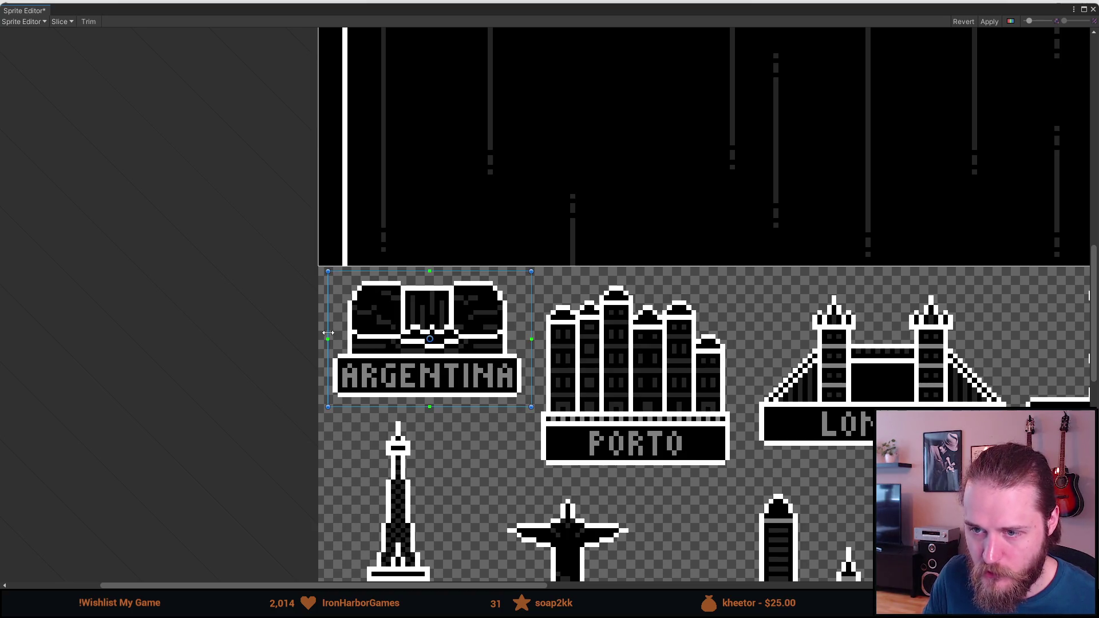
{"action": "mouse_move", "coordinate": [328, 330]}
{"action": "left_mouse_down"}
{"action": "mouse_move", "coordinate": [319, 327]}
{"action": "mouse_move", "coordinate": [330, 329]}
{"action": "left_mouse_up"}
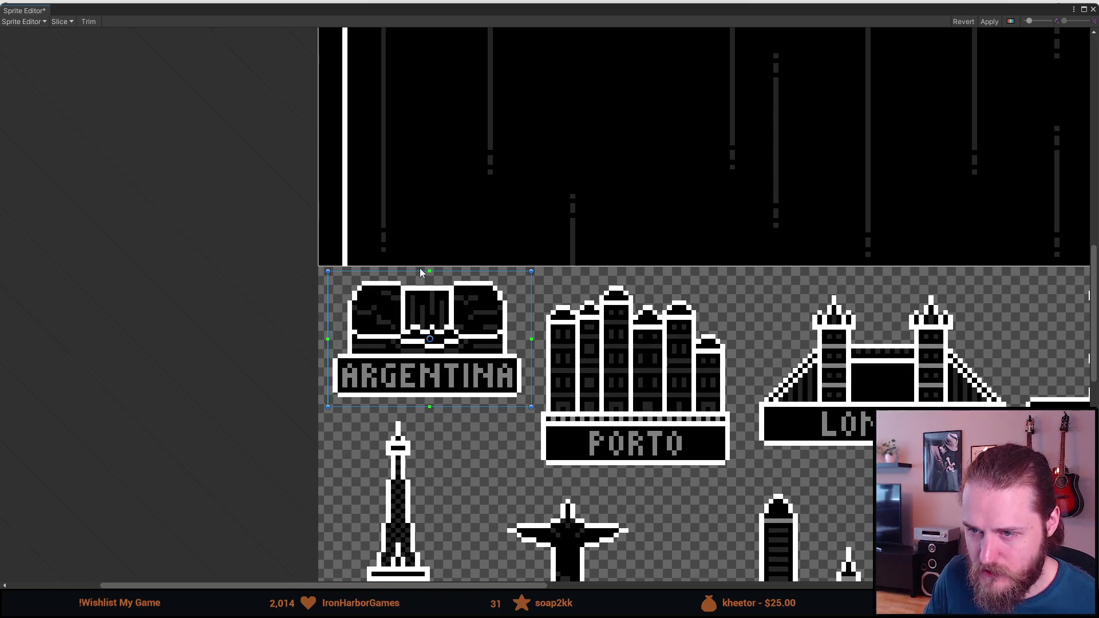
{"action": "left_click_drag", "start_coordinate": [421, 272], "coordinate": [422, 276]}
{"action": "left_click_drag", "start_coordinate": [531, 292], "coordinate": [527, 292]}
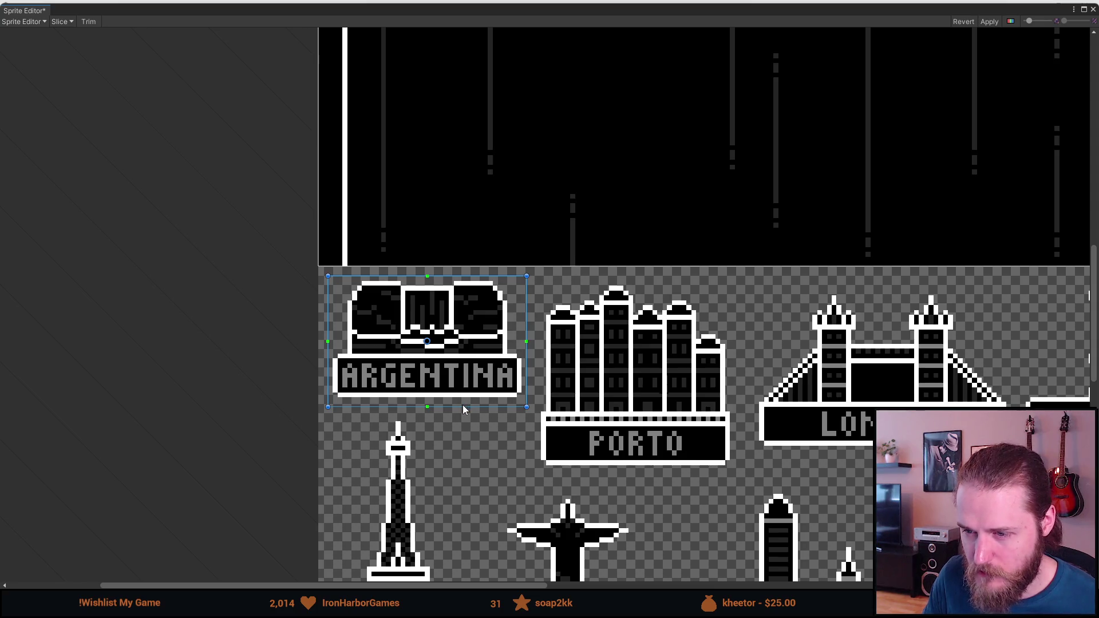
{"action": "left_click_drag", "start_coordinate": [463, 406], "coordinate": [462, 402]}
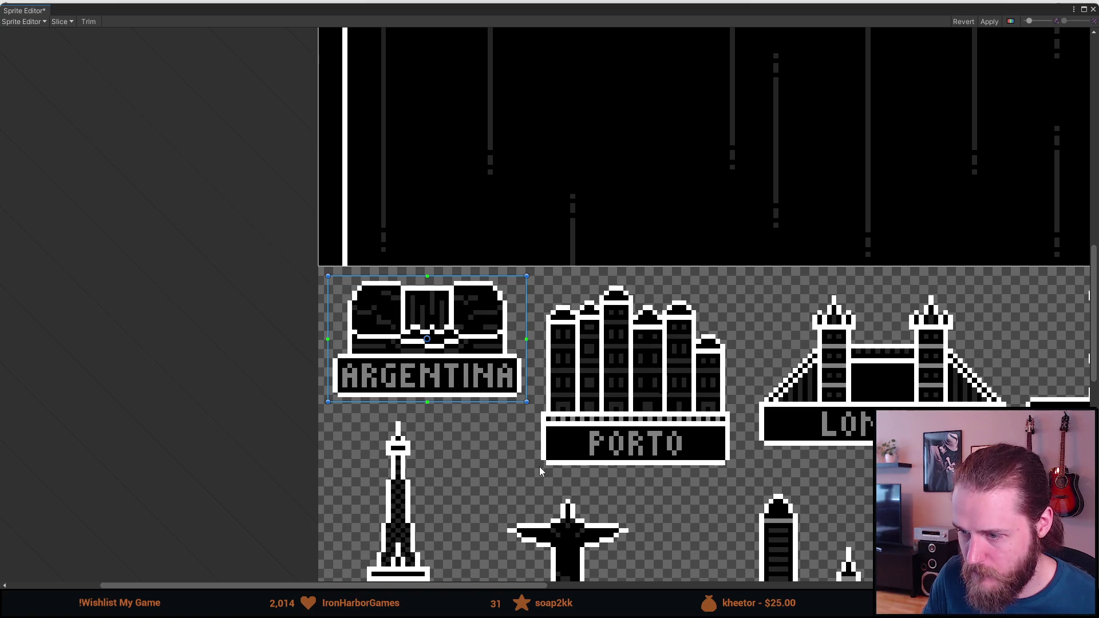
Add sprite rects around the PORTO and LONDON magnets.
{"action": "left_click_drag", "start_coordinate": [537, 464], "coordinate": [623, 412]}
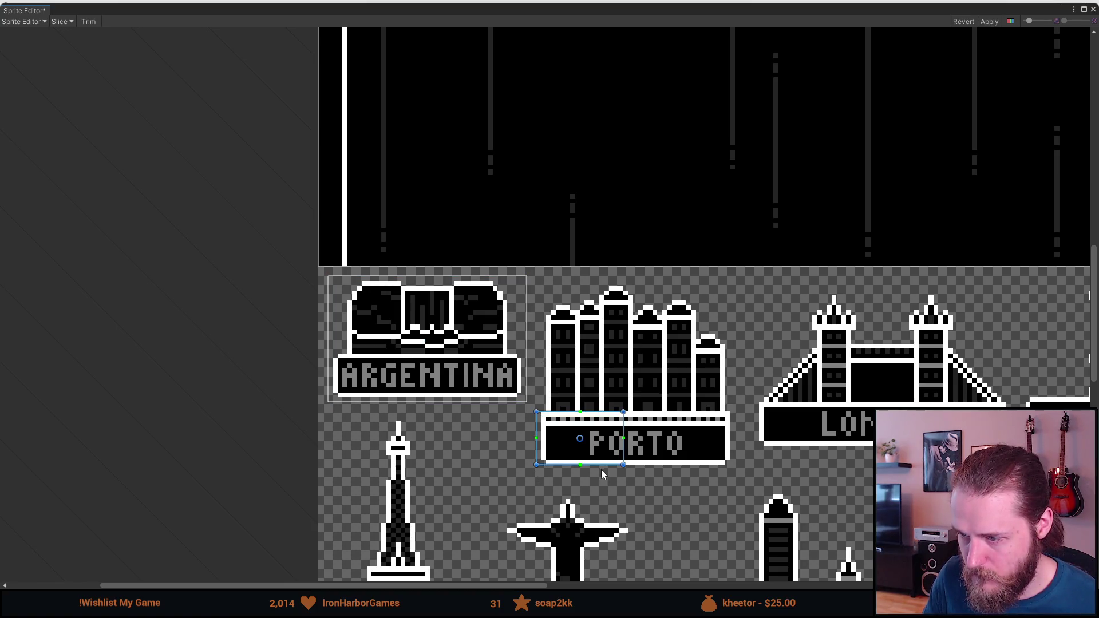
{"action": "left_click_drag", "start_coordinate": [602, 465], "coordinate": [601, 470]}
{"action": "mouse_move", "coordinate": [624, 410]}
{"action": "left_mouse_down"}
{"action": "mouse_move", "coordinate": [708, 335]}
{"action": "mouse_move", "coordinate": [735, 281]}
{"action": "left_mouse_up"}
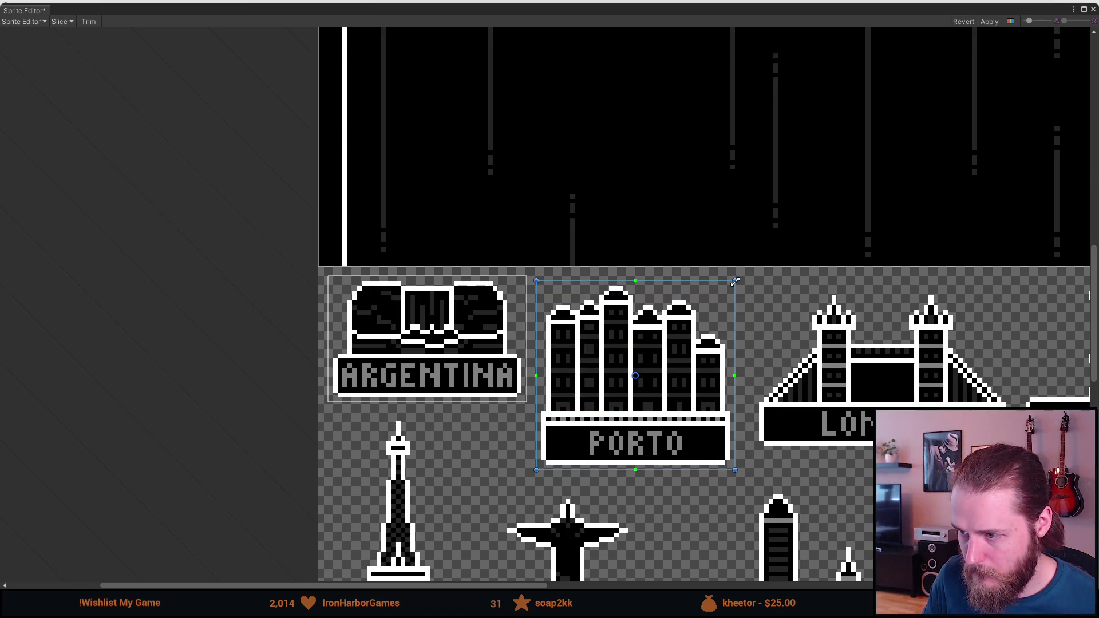
{"action": "scroll", "coordinate": [288, 387], "scroll_direction": "right", "scroll_amount": 5}
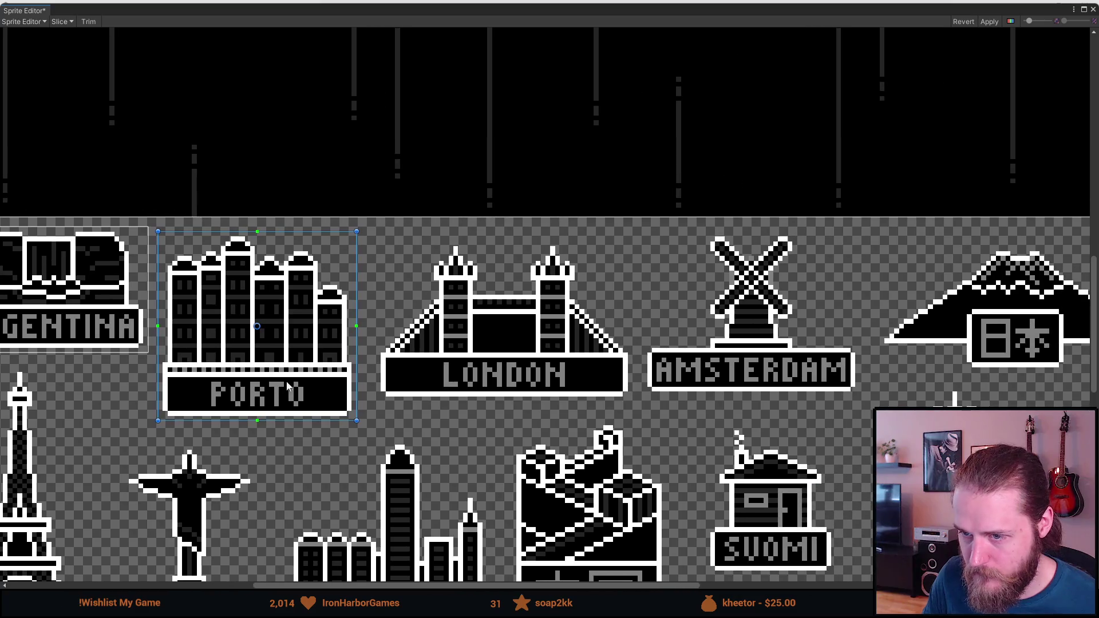
{"action": "left_click_drag", "start_coordinate": [377, 402], "coordinate": [632, 241]}
Add a sprite rect around AMSTERDAM and tighten its left and top edges.
{"action": "scroll", "coordinate": [737, 285], "scroll_direction": "right", "scroll_amount": 5}
{"action": "left_click_drag", "start_coordinate": [299, 445], "coordinate": [522, 277]}
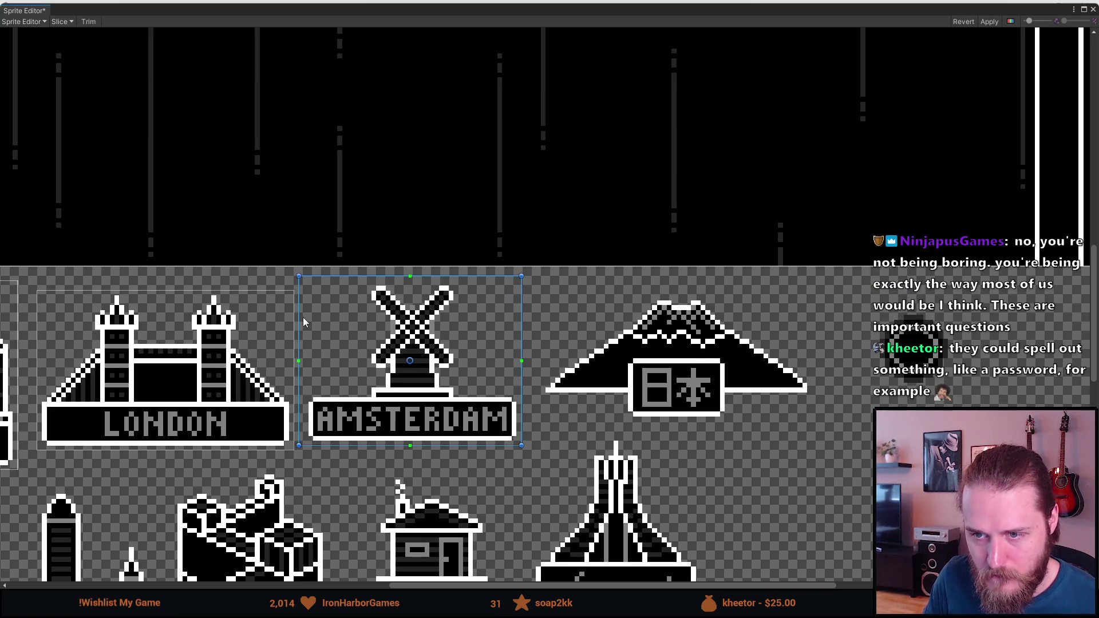
{"action": "left_click_drag", "start_coordinate": [300, 317], "coordinate": [304, 317]}
{"action": "left_click_drag", "start_coordinate": [519, 334], "coordinate": [472, 331]}
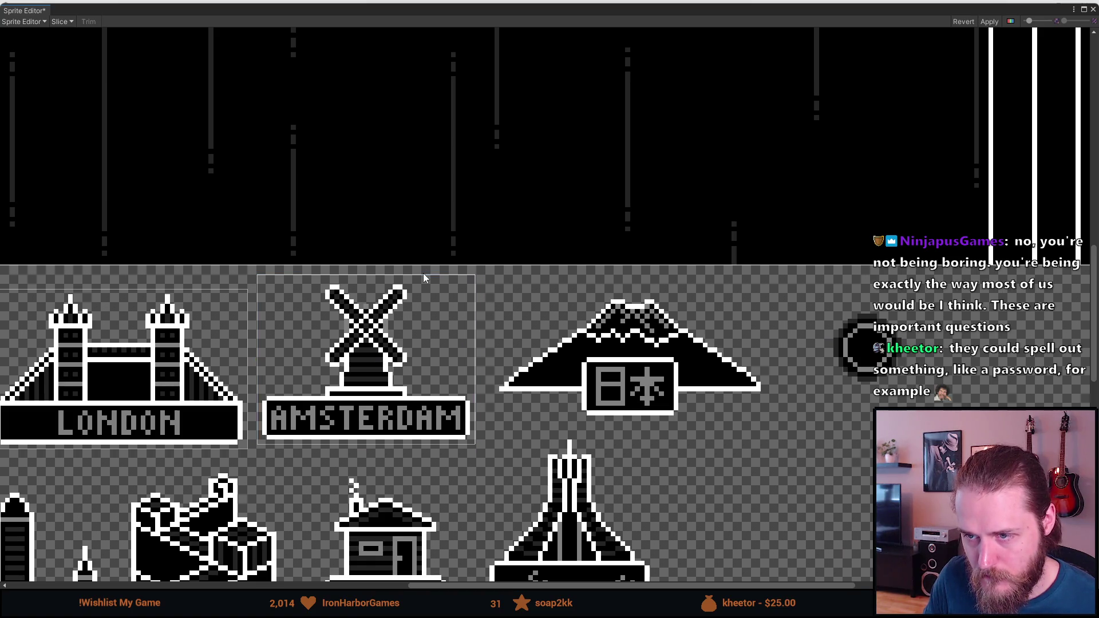
{"action": "left_click_drag", "start_coordinate": [421, 275], "coordinate": [428, 281]}
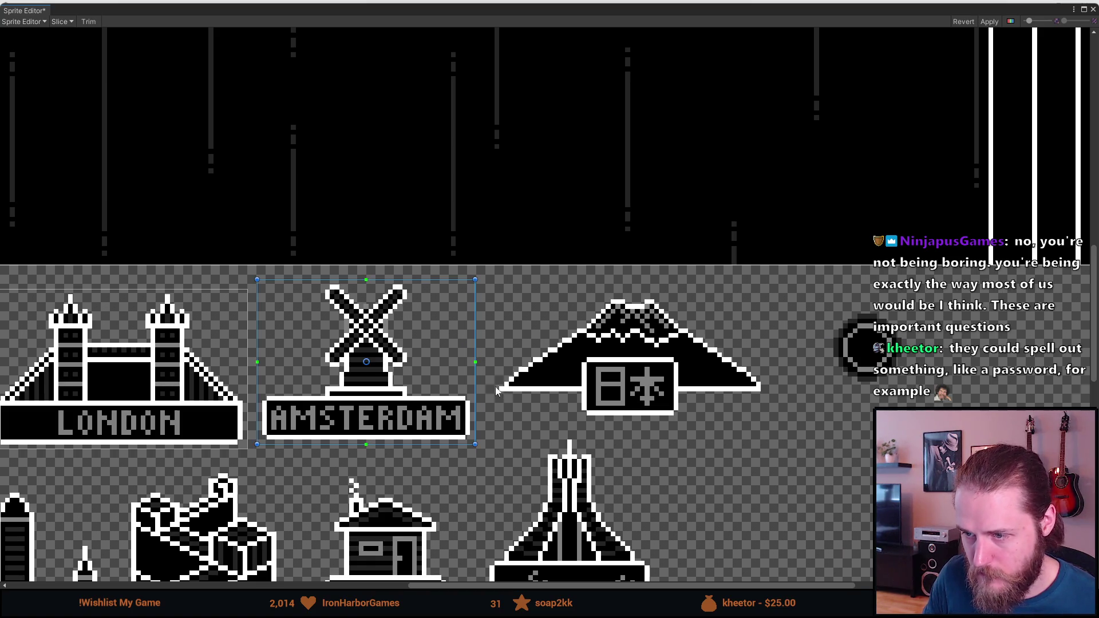
Outline the Japan mountain and the round circle magnet, fitting their bottom and side edges.
{"action": "mouse_move", "coordinate": [495, 411]}
{"action": "left_mouse_down"}
{"action": "mouse_move", "coordinate": [747, 344]}
{"action": "mouse_move", "coordinate": [780, 295]}
{"action": "mouse_move", "coordinate": [766, 294]}
{"action": "left_mouse_up"}
{"action": "left_click_drag", "start_coordinate": [691, 410], "coordinate": [691, 421]}
{"action": "scroll", "coordinate": [590, 355], "scroll_direction": "right", "scroll_amount": 5}
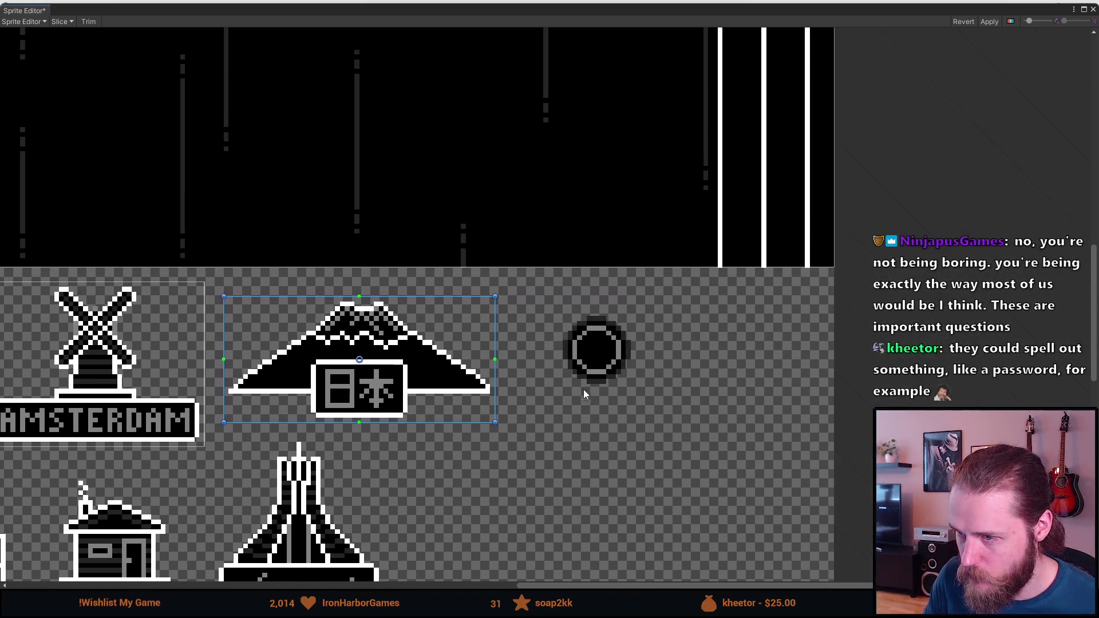
{"action": "scroll", "coordinate": [590, 355], "scroll_direction": "up", "scroll_amount": 3}
{"action": "mouse_move", "coordinate": [518, 253]}
{"action": "left_mouse_down"}
{"action": "mouse_move", "coordinate": [712, 399]}
{"action": "mouse_move", "coordinate": [708, 435]}
{"action": "mouse_move", "coordinate": [710, 408]}
{"action": "left_mouse_up"}
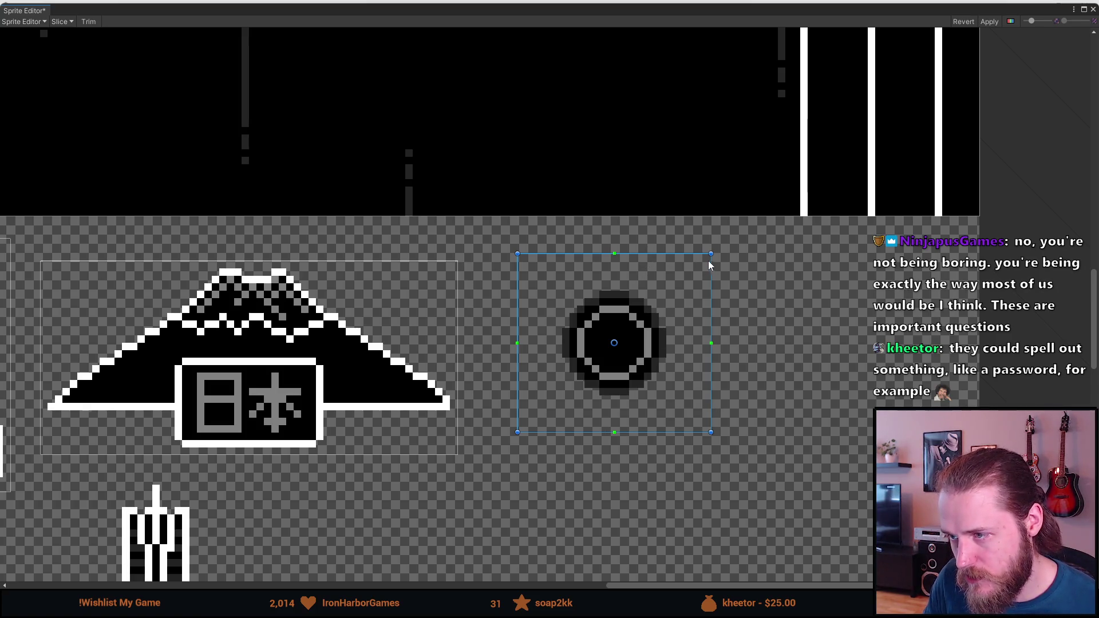
{"action": "left_click_drag", "start_coordinate": [711, 265], "coordinate": [703, 267]}
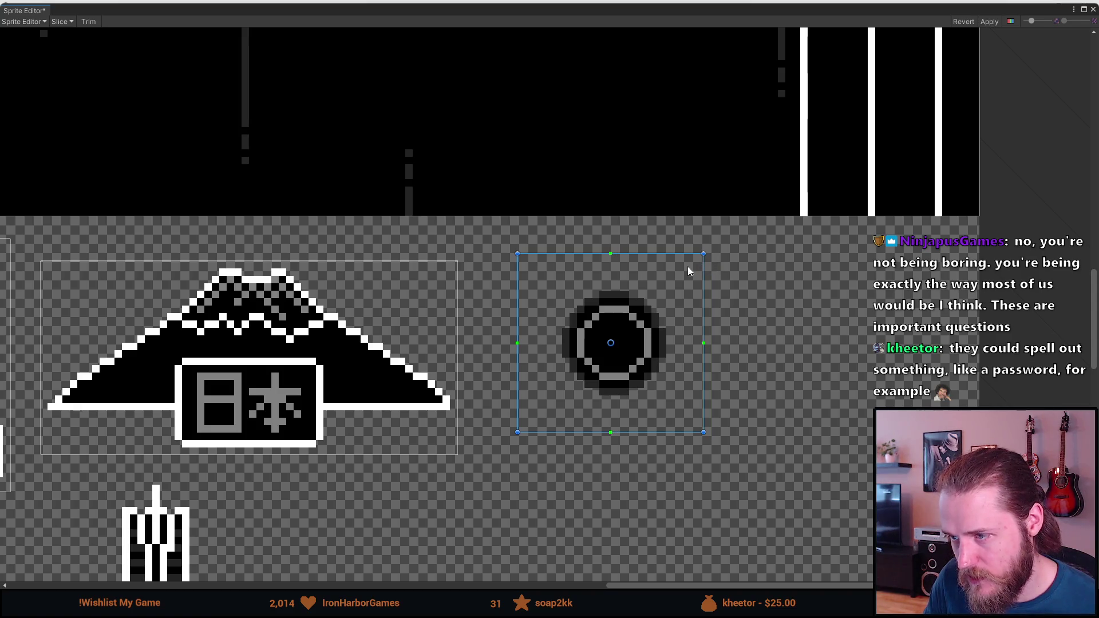
{"action": "left_click_drag", "start_coordinate": [519, 275], "coordinate": [523, 276]}
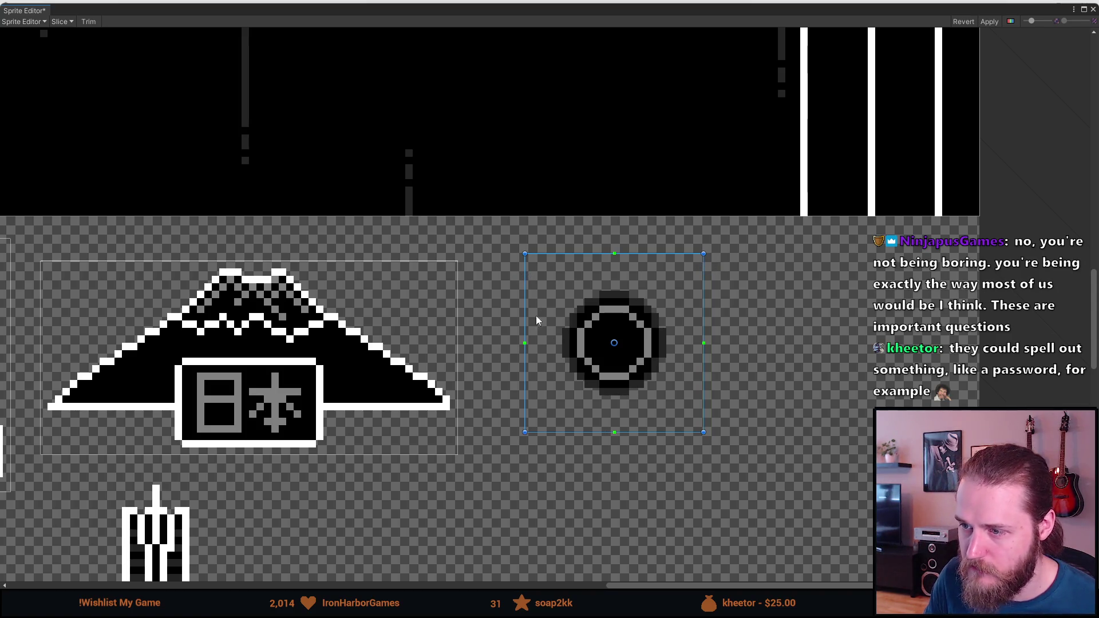
{"action": "scroll", "coordinate": [536, 316], "scroll_direction": "down", "scroll_amount": 10}
{"action": "scroll", "coordinate": [569, 389], "scroll_direction": "up", "scroll_amount": 3}
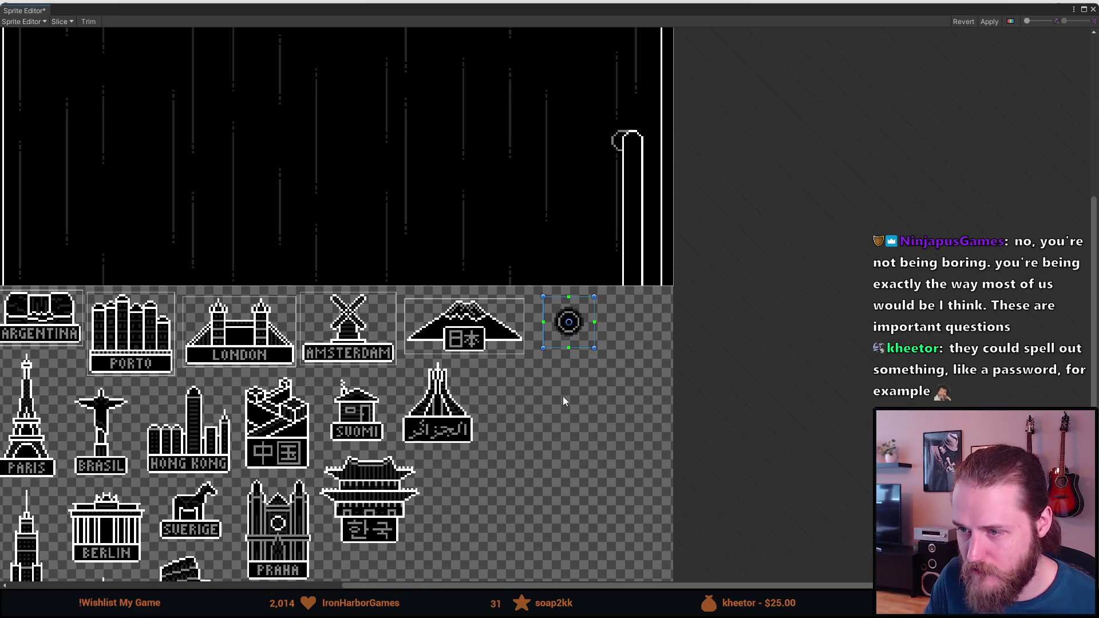
Add a sprite rect around the PARIS magnet, widening its left and tightening its top.
{"action": "scroll", "coordinate": [445, 444], "scroll_direction": "up", "scroll_amount": 2}
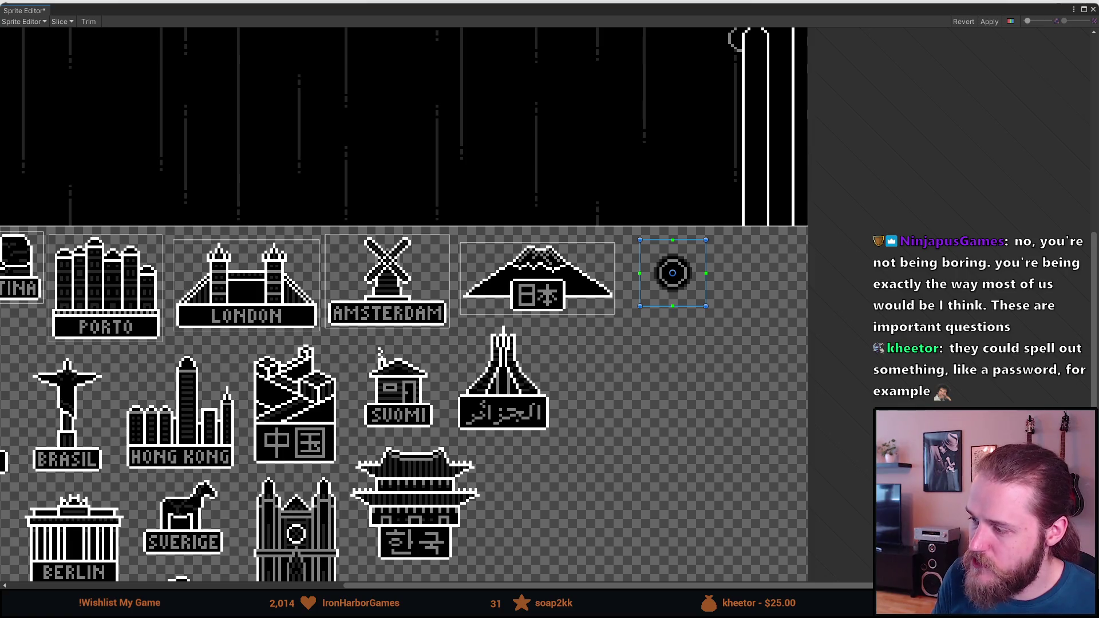
{"action": "mouse_move", "coordinate": [324, 505]}
{"action": "left_mouse_down"}
{"action": "mouse_move", "coordinate": [552, 464]}
{"action": "mouse_move", "coordinate": [640, 373]}
{"action": "left_mouse_up"}
{"action": "scroll", "coordinate": [259, 242], "scroll_direction": "up", "scroll_amount": 4}
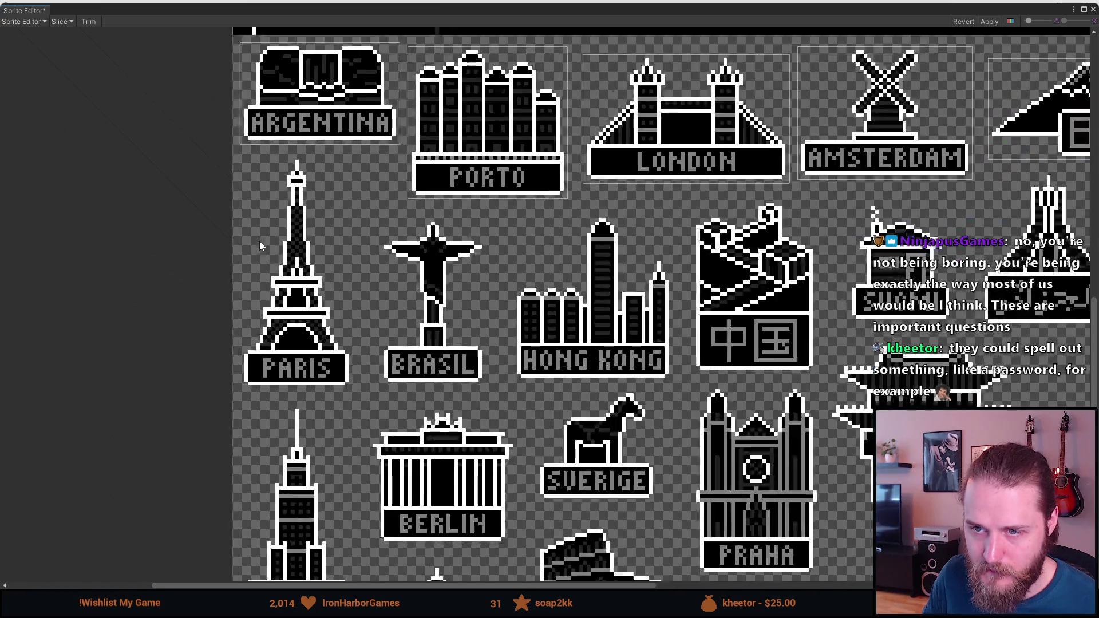
{"action": "mouse_move", "coordinate": [239, 117]}
{"action": "left_mouse_down"}
{"action": "mouse_move", "coordinate": [316, 320]}
{"action": "mouse_move", "coordinate": [403, 429]}
{"action": "mouse_move", "coordinate": [393, 452]}
{"action": "left_mouse_up"}
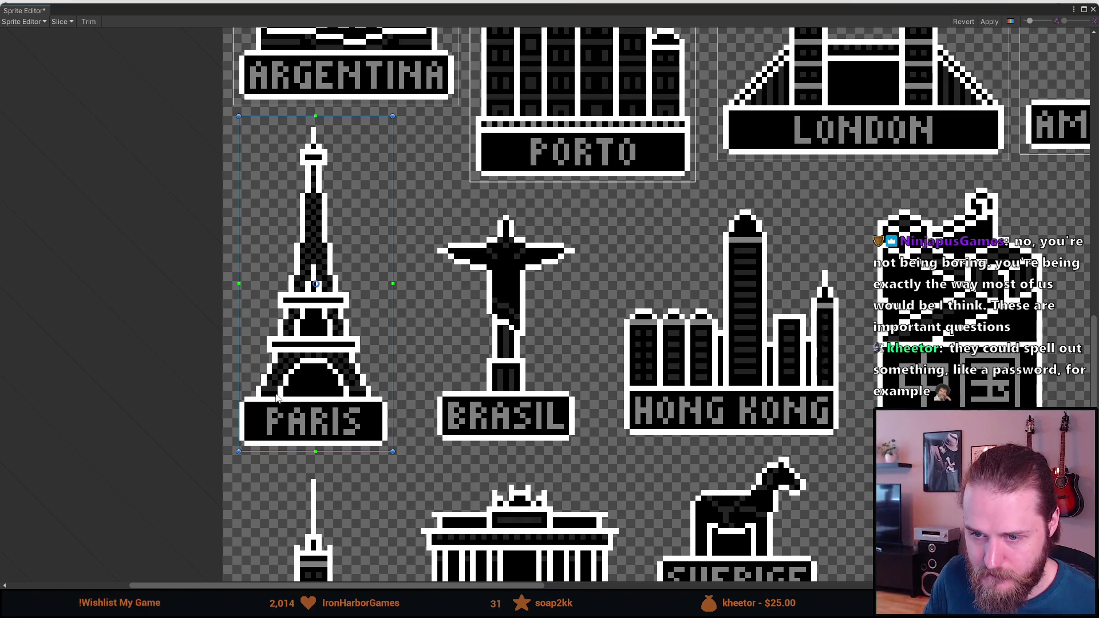
{"action": "left_click_drag", "start_coordinate": [239, 358], "coordinate": [234, 358]}
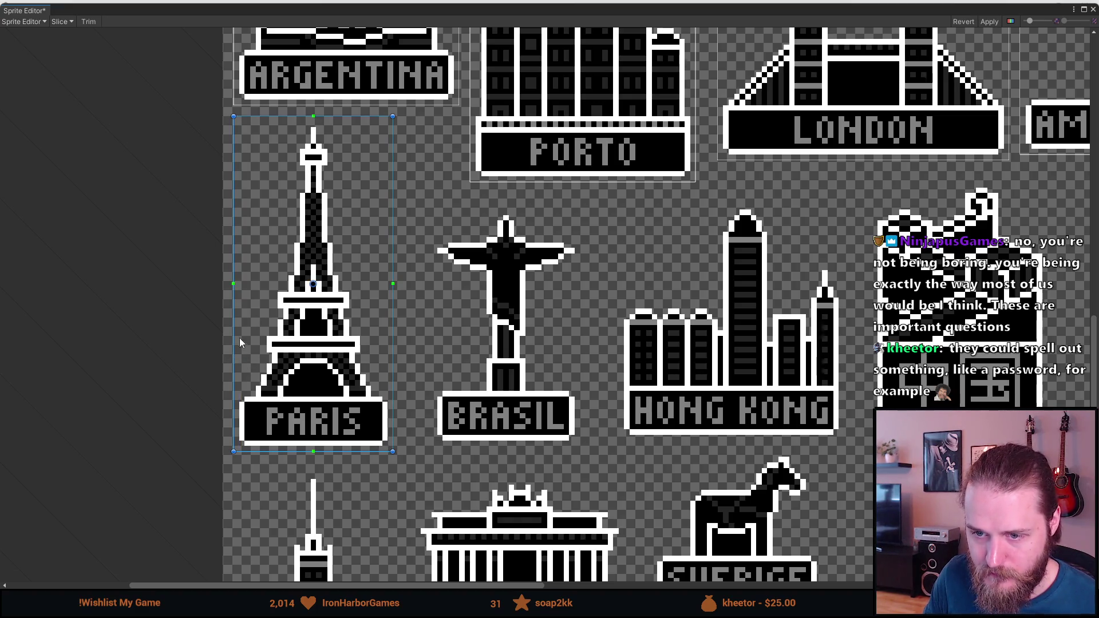
{"action": "left_click_drag", "start_coordinate": [349, 116], "coordinate": [349, 121]}
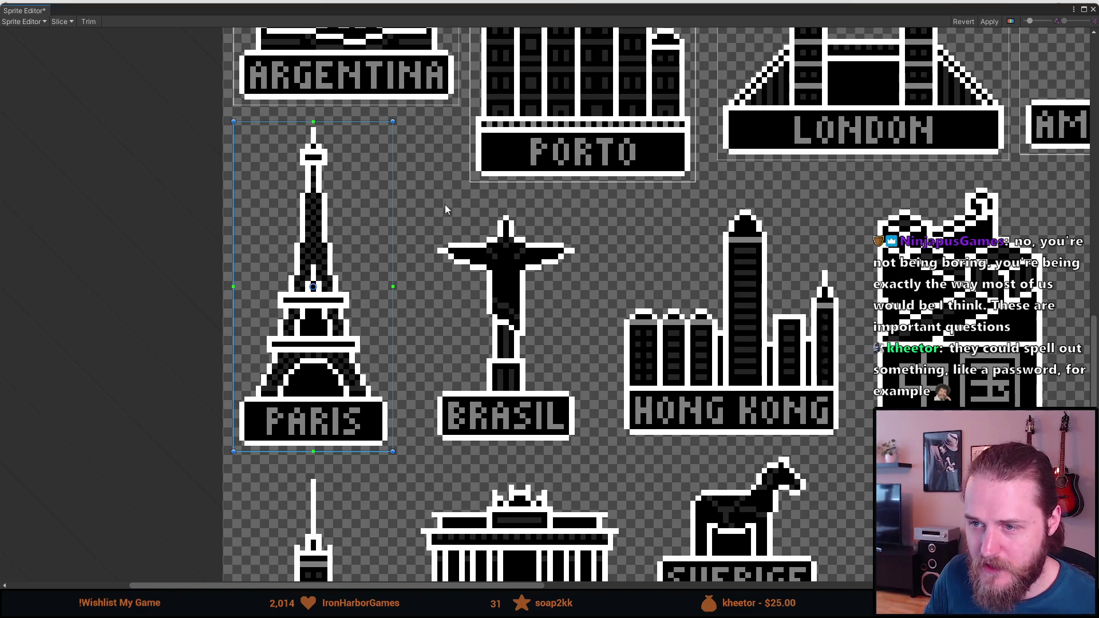
Add sprite rects around the BRASIL, HONG KONG and China magnets.
{"action": "mouse_move", "coordinate": [432, 210]}
{"action": "left_mouse_down"}
{"action": "mouse_move", "coordinate": [541, 352]}
{"action": "mouse_move", "coordinate": [580, 470]}
{"action": "mouse_move", "coordinate": [581, 449]}
{"action": "left_mouse_up"}
{"action": "left_click_drag", "start_coordinate": [641, 258], "coordinate": [436, 253]}
{"action": "mouse_move", "coordinate": [413, 202]}
{"action": "left_mouse_down"}
{"action": "mouse_move", "coordinate": [542, 410]}
{"action": "mouse_move", "coordinate": [606, 408]}
{"action": "mouse_move", "coordinate": [639, 436]}
{"action": "mouse_move", "coordinate": [507, 441]}
{"action": "left_mouse_up"}
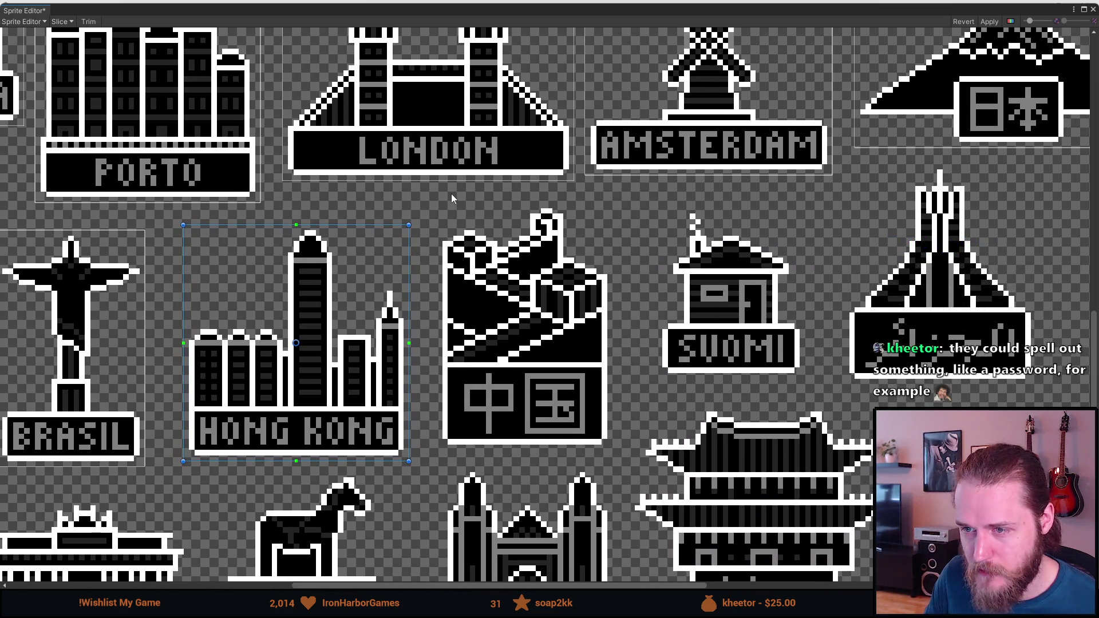
{"action": "mouse_move", "coordinate": [437, 198]}
{"action": "left_mouse_down"}
{"action": "mouse_move", "coordinate": [525, 350]}
{"action": "mouse_move", "coordinate": [615, 451]}
{"action": "left_mouse_up"}
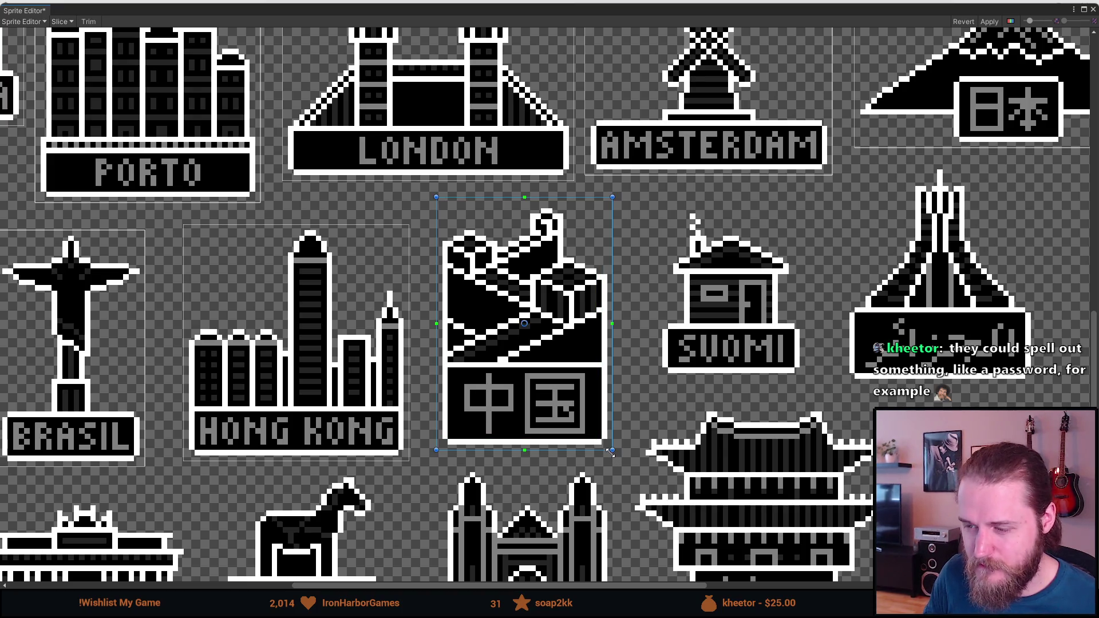
{"action": "left_click_drag", "start_coordinate": [557, 196], "coordinate": [558, 203]}
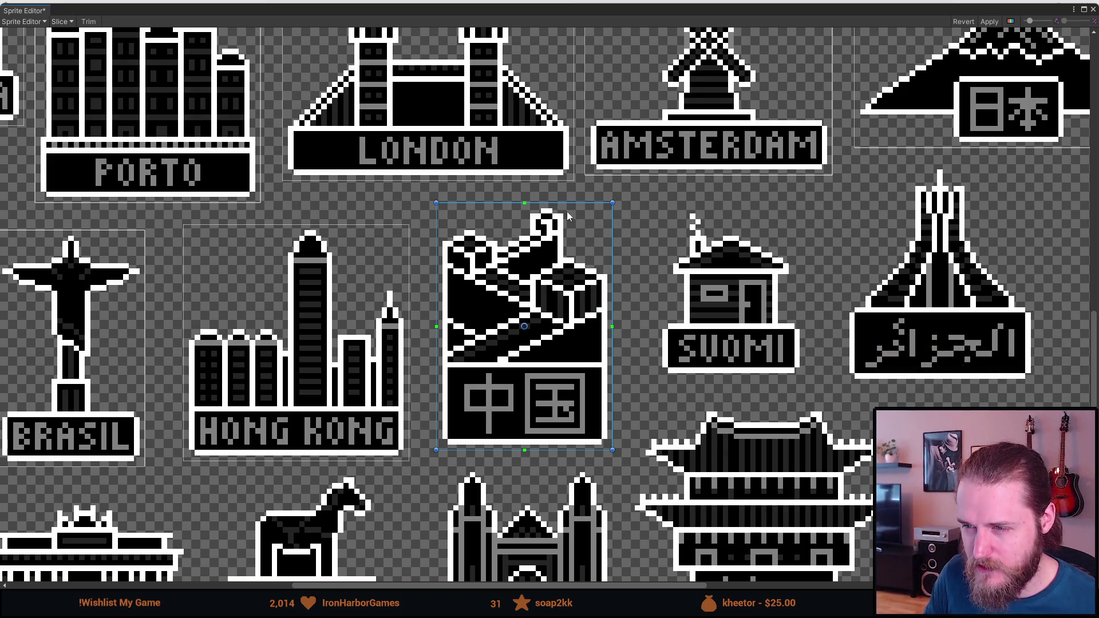
Add sprite rects around the SUOMI and Algeria magnets.
{"action": "scroll", "coordinate": [757, 281], "scroll_direction": "right", "scroll_amount": 5}
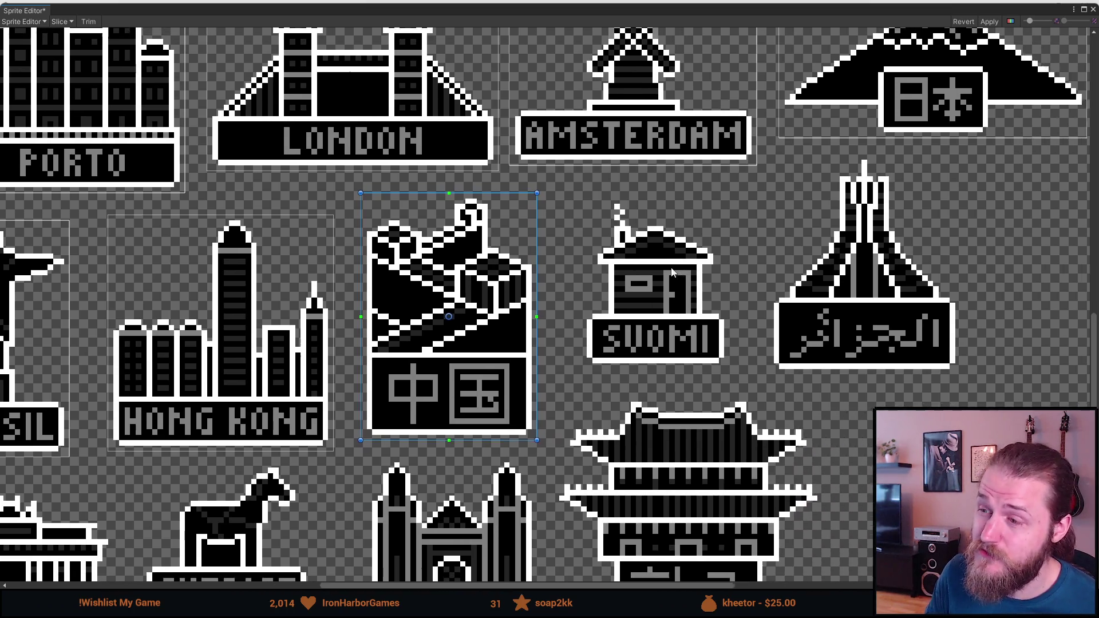
{"action": "mouse_move", "coordinate": [504, 199]}
{"action": "left_mouse_down"}
{"action": "mouse_move", "coordinate": [579, 300]}
{"action": "mouse_move", "coordinate": [658, 369]}
{"action": "left_mouse_up"}
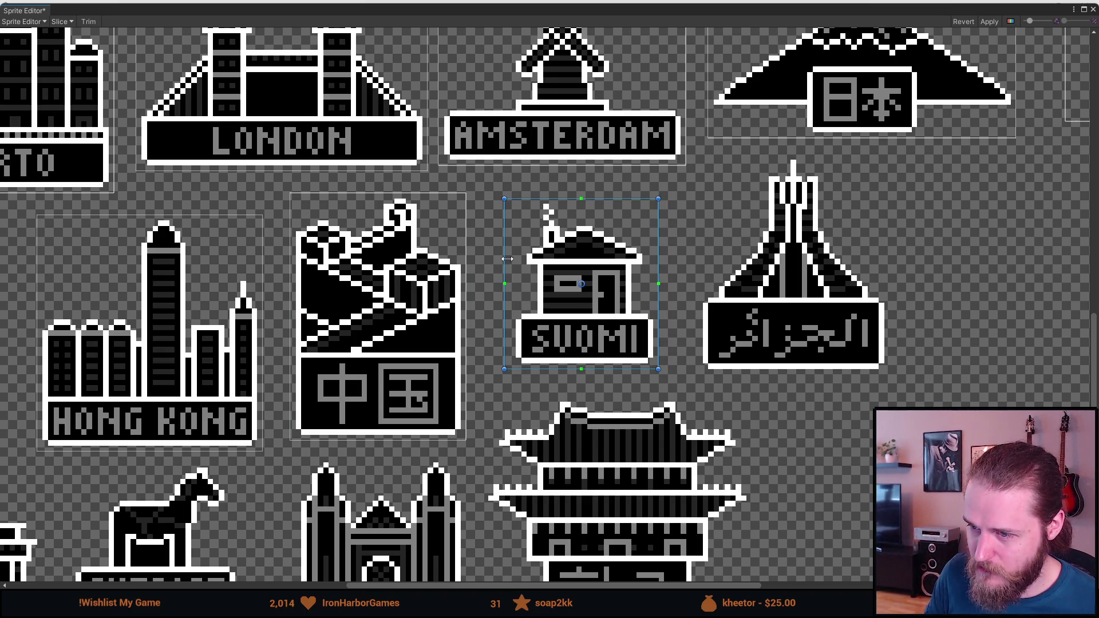
{"action": "scroll", "coordinate": [665, 249], "scroll_direction": "right", "scroll_amount": 5}
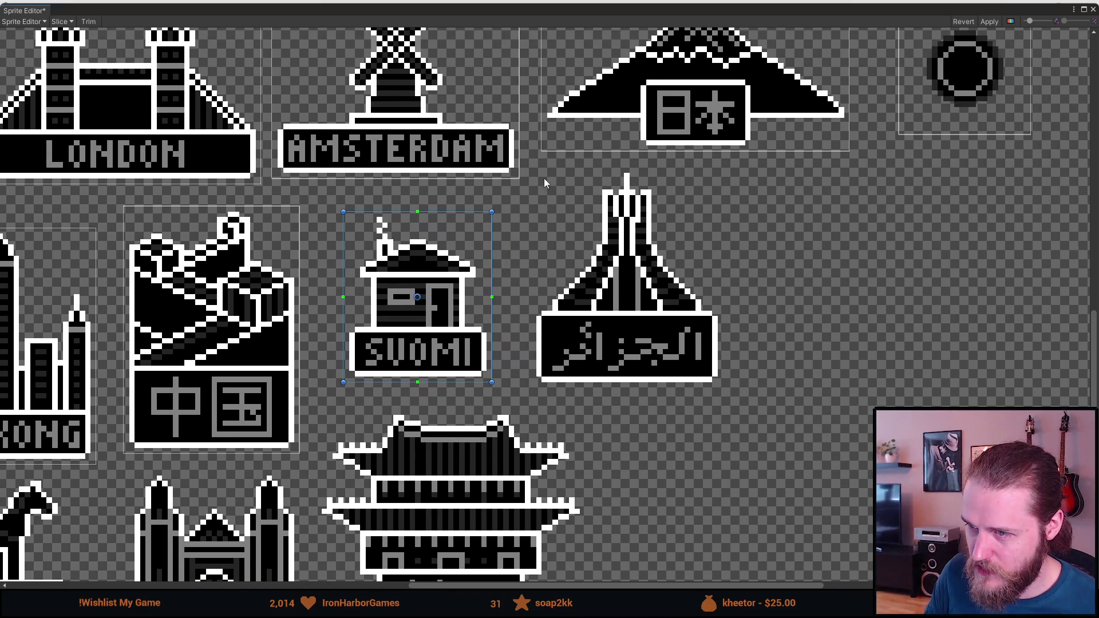
{"action": "mouse_move", "coordinate": [525, 169]}
{"action": "left_mouse_down"}
{"action": "mouse_move", "coordinate": [674, 350]}
{"action": "mouse_move", "coordinate": [723, 387]}
{"action": "left_mouse_up"}
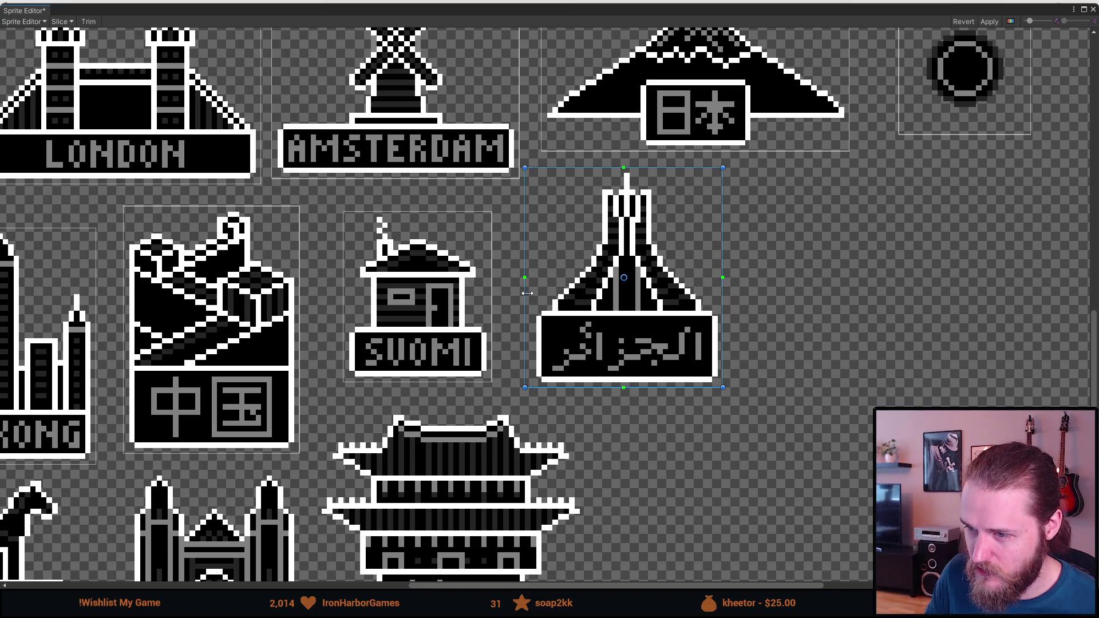
{"action": "scroll", "coordinate": [639, 376], "scroll_direction": "down", "scroll_amount": 5}
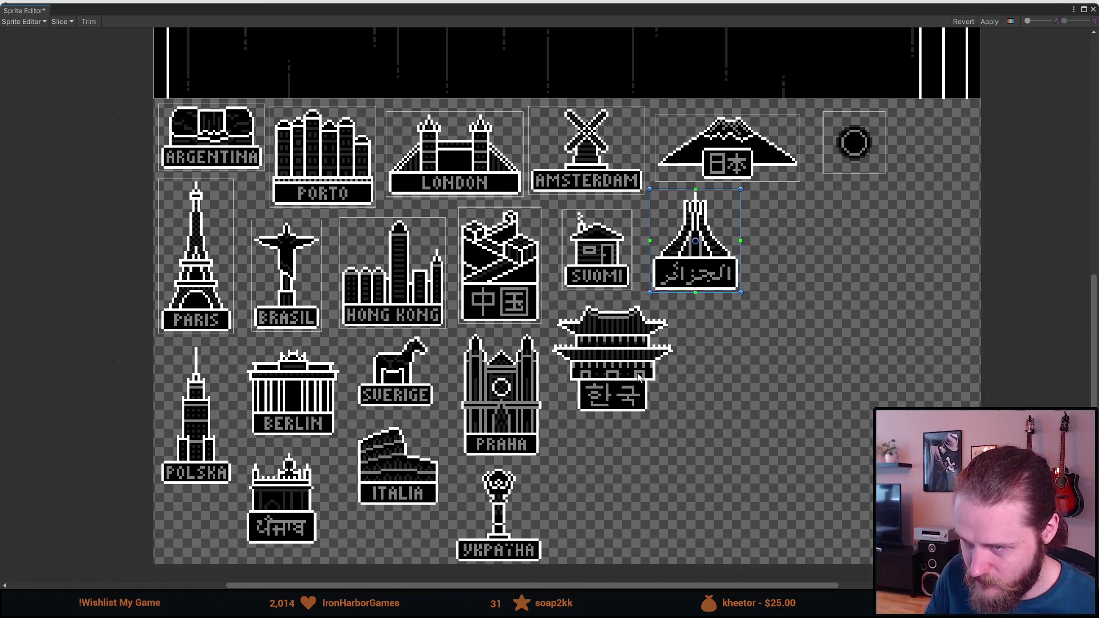
Add sprite rects around the POLSKA, BERLIN and SVERIGE magnets.
{"action": "scroll", "coordinate": [639, 376], "scroll_direction": "down", "scroll_amount": 2}
{"action": "scroll", "coordinate": [376, 301], "scroll_direction": "up", "scroll_amount": 5}
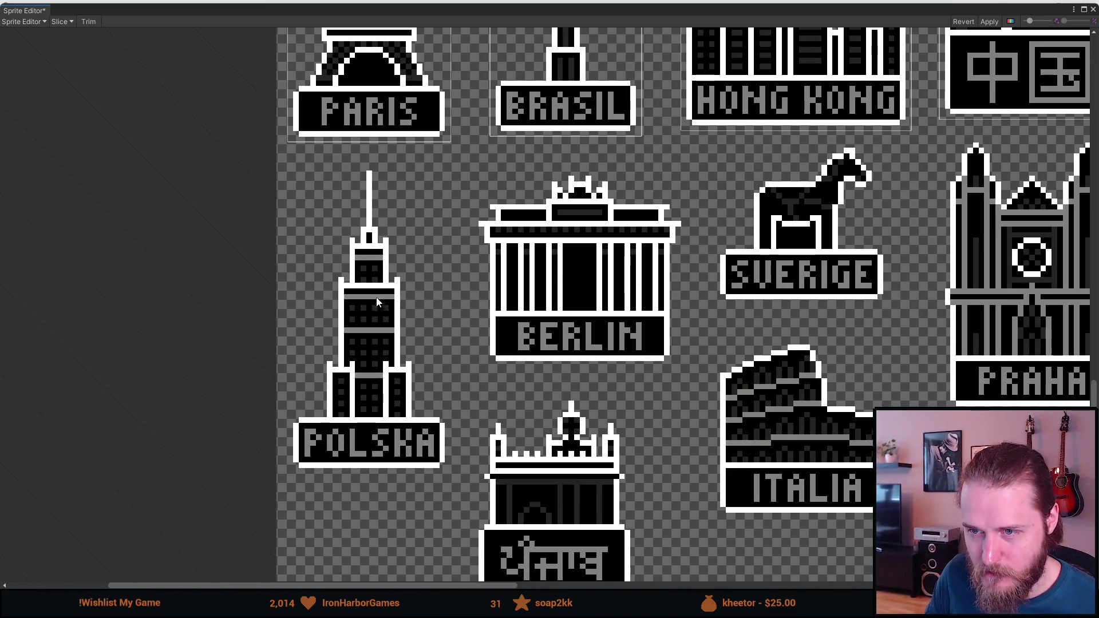
{"action": "mouse_move", "coordinate": [288, 165]}
{"action": "left_mouse_down"}
{"action": "mouse_move", "coordinate": [368, 401]}
{"action": "mouse_move", "coordinate": [415, 467]}
{"action": "mouse_move", "coordinate": [451, 473]}
{"action": "left_mouse_up"}
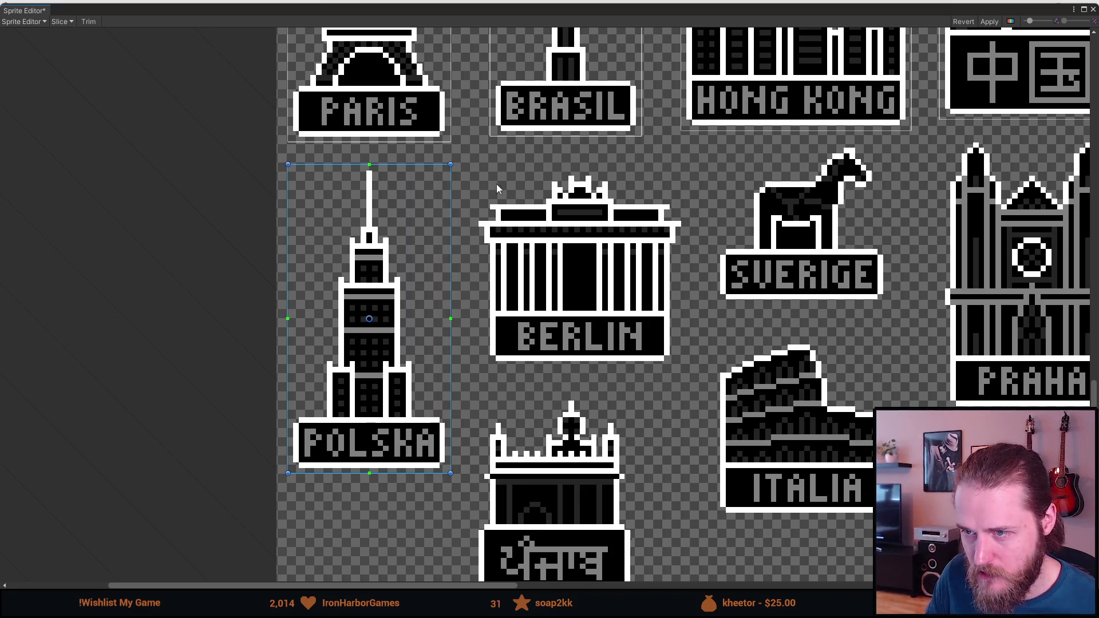
{"action": "mouse_move", "coordinate": [480, 171]}
{"action": "left_mouse_down"}
{"action": "mouse_move", "coordinate": [626, 338]}
{"action": "mouse_move", "coordinate": [689, 367]}
{"action": "left_mouse_up"}
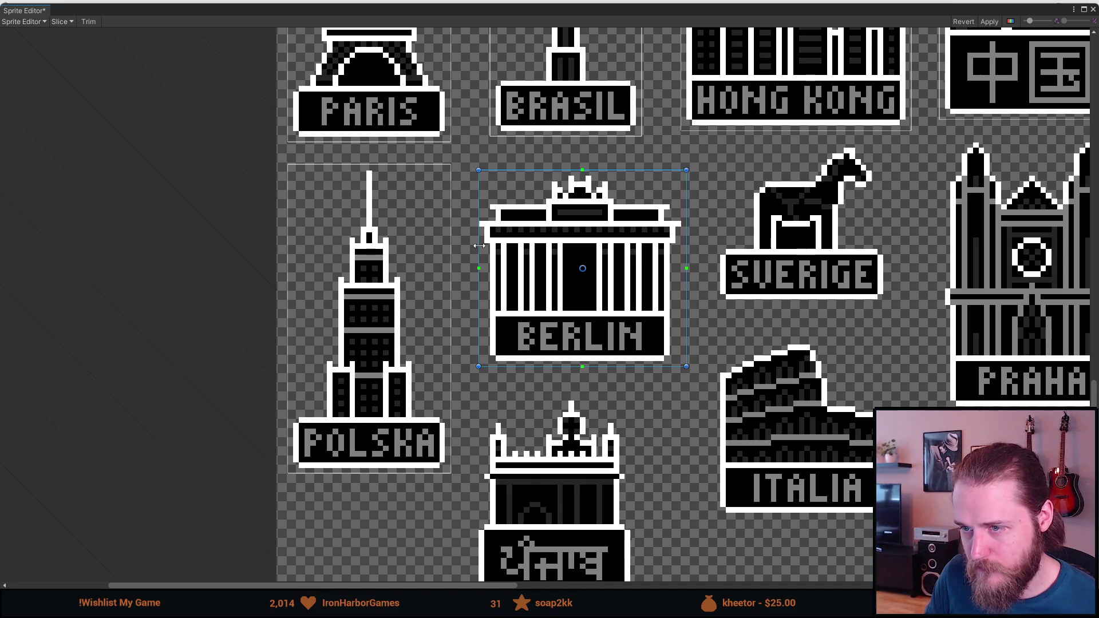
{"action": "scroll", "coordinate": [478, 247], "scroll_direction": "down", "scroll_amount": 5}
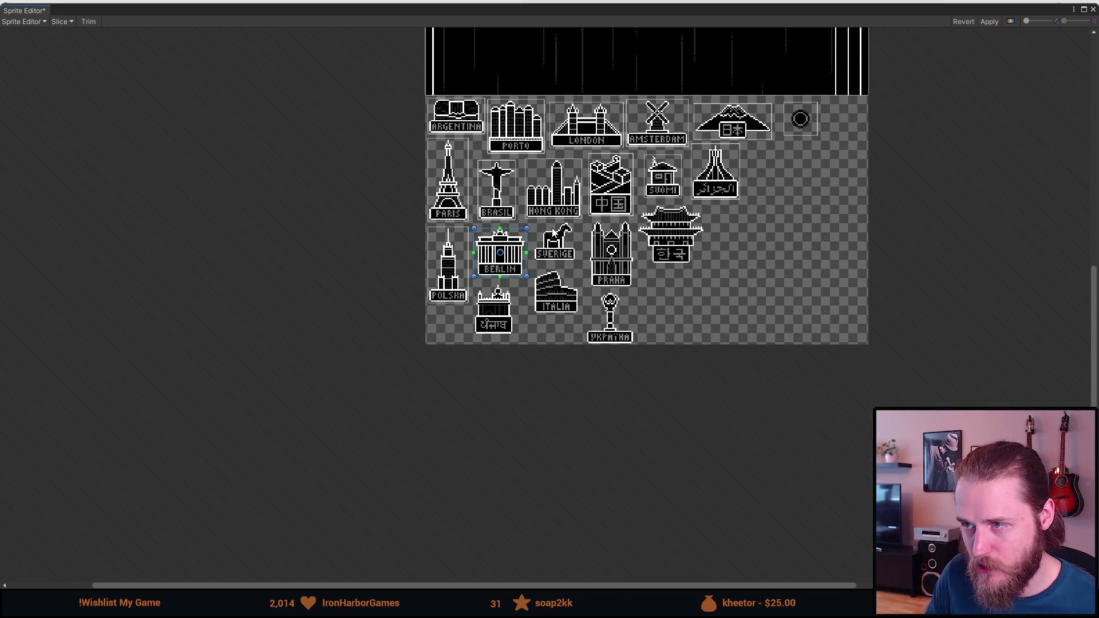
{"action": "scroll", "coordinate": [553, 231], "scroll_direction": "up", "scroll_amount": 5}
{"action": "left_click_drag", "start_coordinate": [465, 194], "coordinate": [674, 383]}
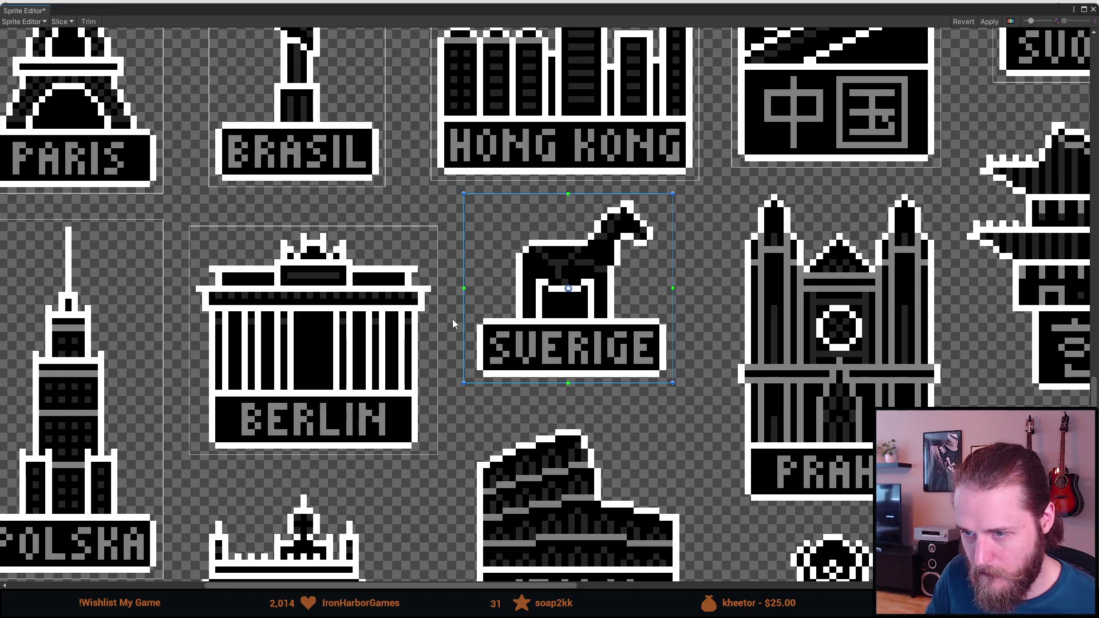
{"action": "left_click_drag", "start_coordinate": [465, 325], "coordinate": [472, 325]}
Outline the PRAHA and Korean pagoda magnets, fitting the pagoda's edges to include the roof.
{"action": "mouse_move", "coordinate": [670, 341]}
{"action": "left_mouse_down"}
{"action": "mouse_move", "coordinate": [617, 328]}
{"action": "mouse_move", "coordinate": [430, 209]}
{"action": "left_mouse_up"}
{"action": "left_click_drag", "start_coordinate": [441, 149], "coordinate": [656, 467]}
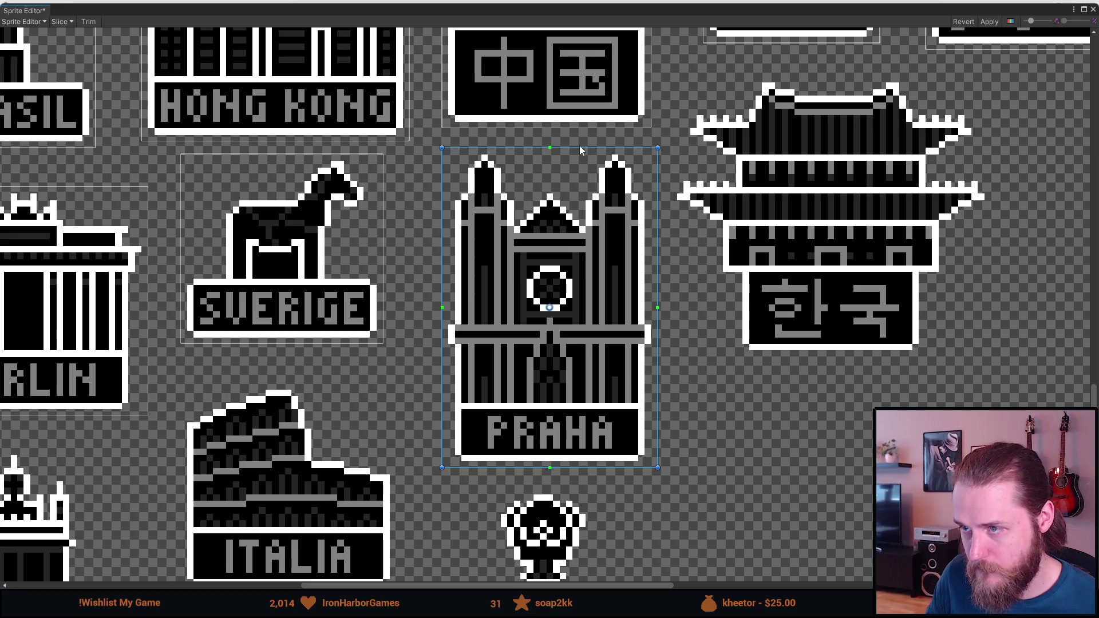
{"action": "left_click_drag", "start_coordinate": [746, 160], "coordinate": [505, 191]}
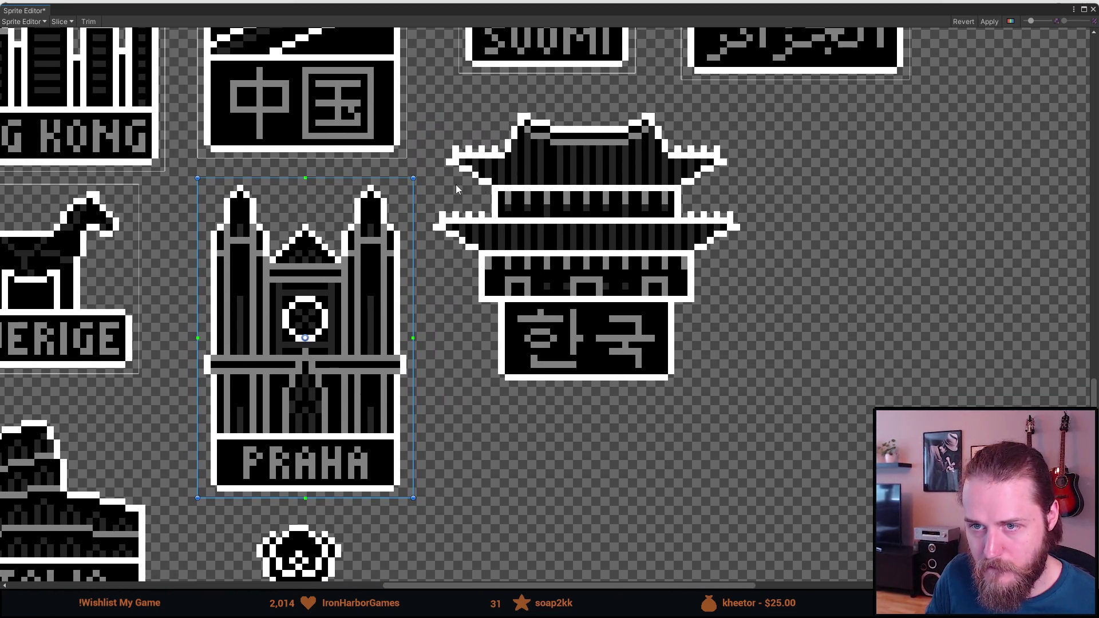
{"action": "mouse_move", "coordinate": [433, 119]}
{"action": "left_mouse_down"}
{"action": "mouse_move", "coordinate": [632, 329]}
{"action": "mouse_move", "coordinate": [747, 393]}
{"action": "left_mouse_up"}
{"action": "left_click_drag", "start_coordinate": [668, 393], "coordinate": [668, 387]}
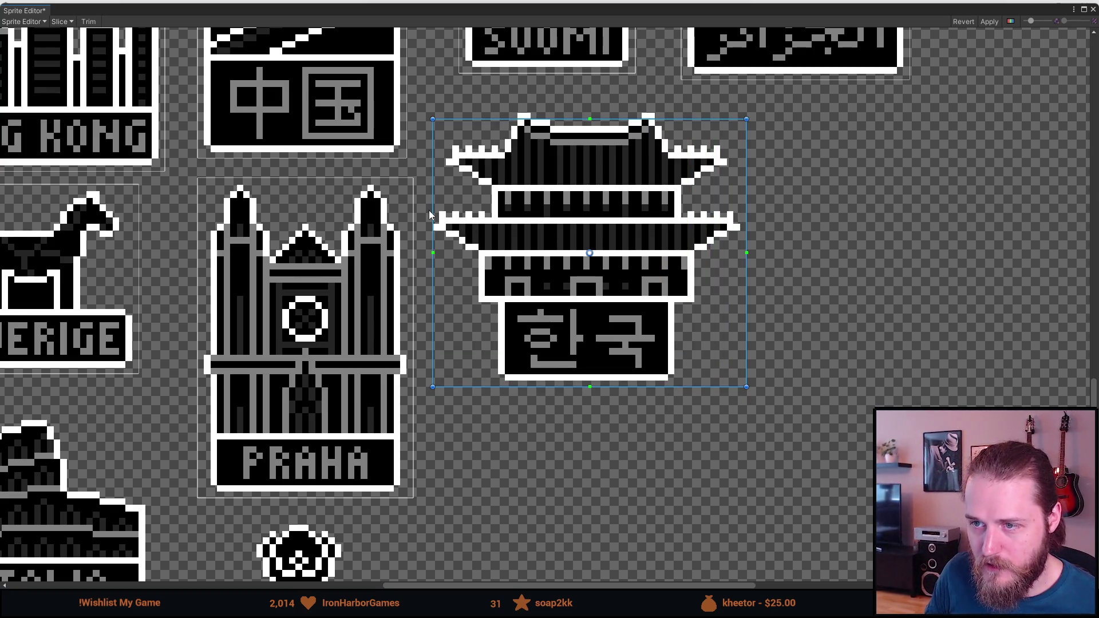
{"action": "left_click_drag", "start_coordinate": [433, 209], "coordinate": [428, 210]}
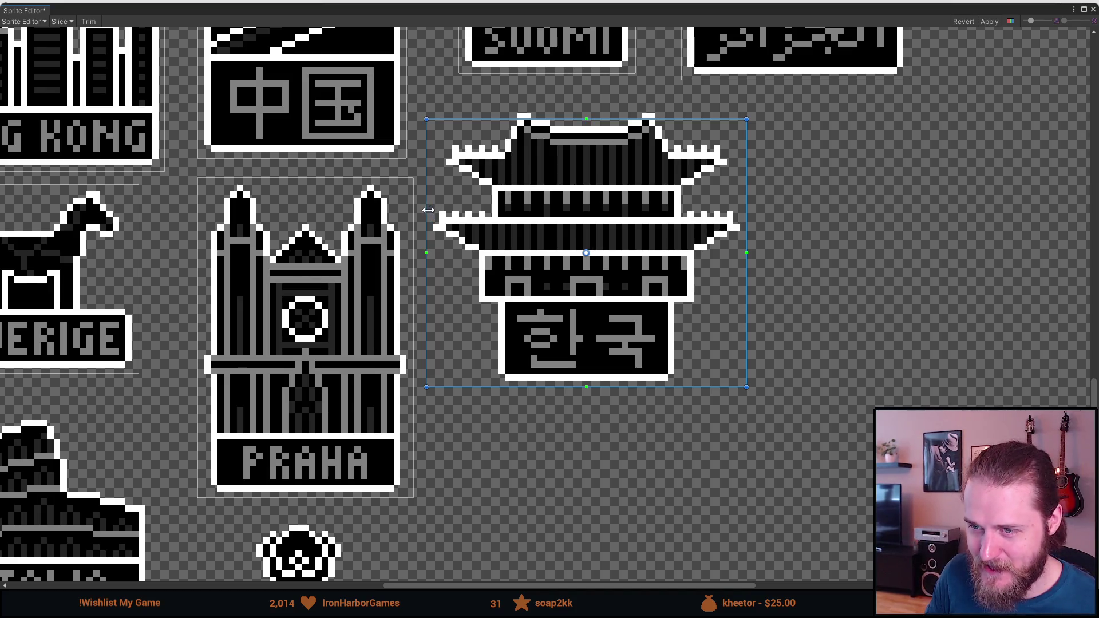
{"action": "left_click_drag", "start_coordinate": [561, 119], "coordinate": [561, 107]}
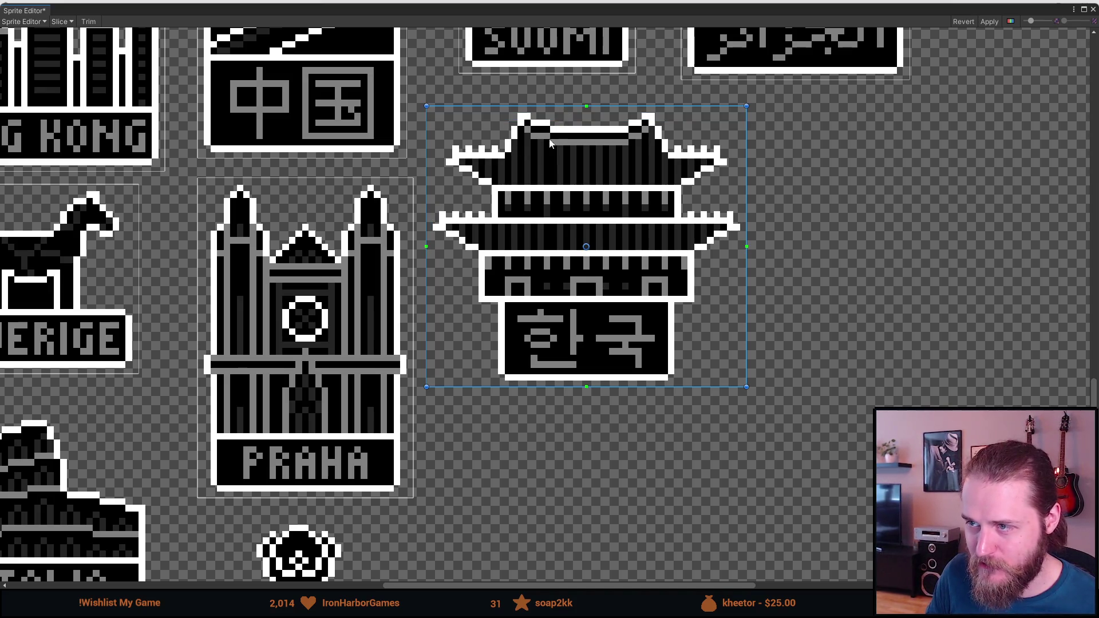
{"action": "scroll", "coordinate": [479, 309], "scroll_direction": "down", "scroll_amount": 5}
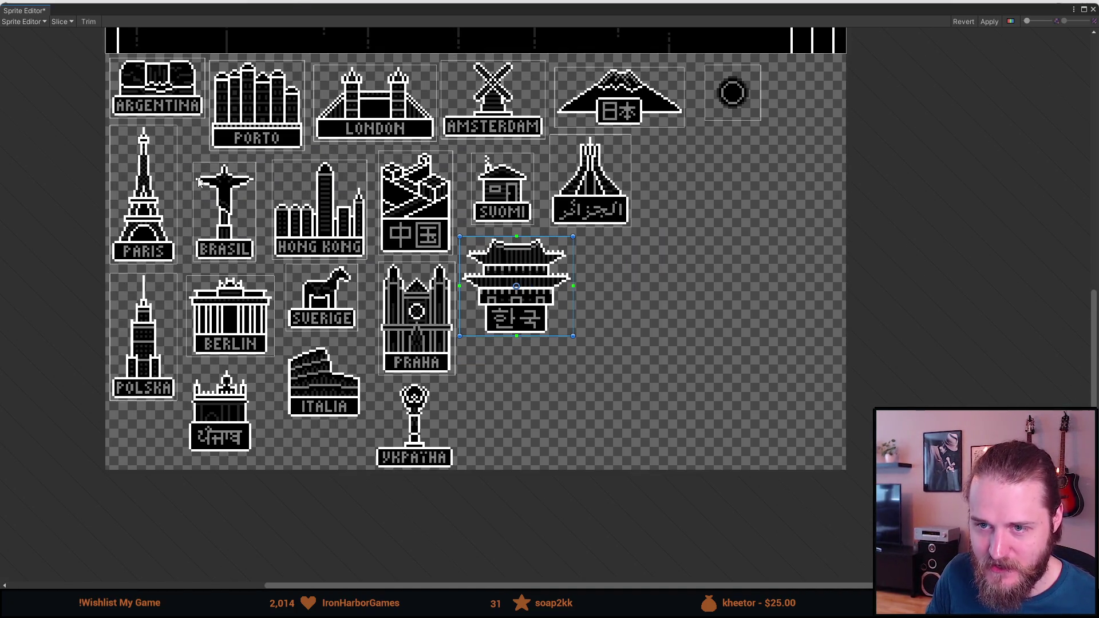
Draw a slice rectangle around the Punjab magnet and tighten its edges to fit.
{"action": "scroll", "coordinate": [308, 173], "scroll_direction": "up", "scroll_amount": 4}
{"action": "scroll", "coordinate": [294, 260], "scroll_direction": "down", "scroll_amount": 2}
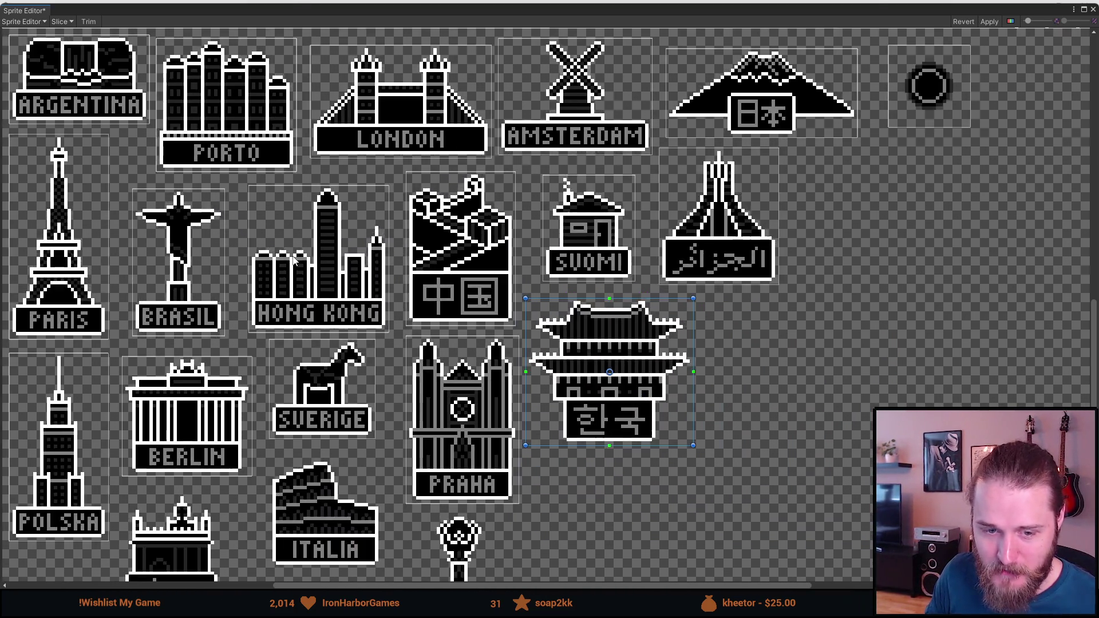
{"action": "scroll", "coordinate": [183, 470], "scroll_direction": "down", "scroll_amount": 1}
{"action": "scroll", "coordinate": [191, 518], "scroll_direction": "up", "scroll_amount": 1}
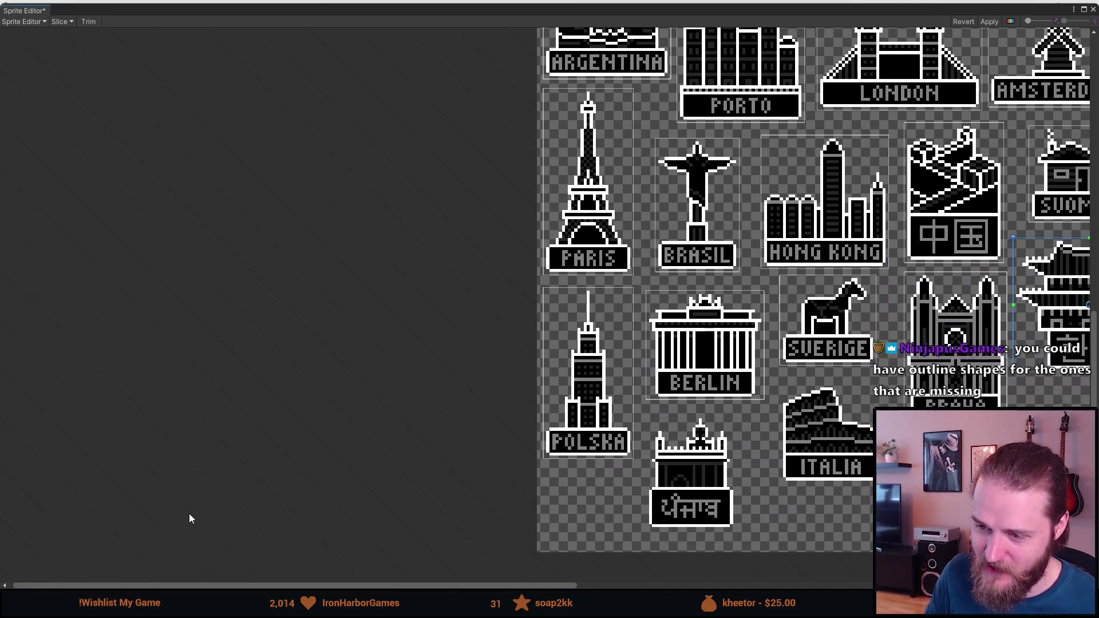
{"action": "scroll", "coordinate": [825, 517], "scroll_direction": "up", "scroll_amount": 5}
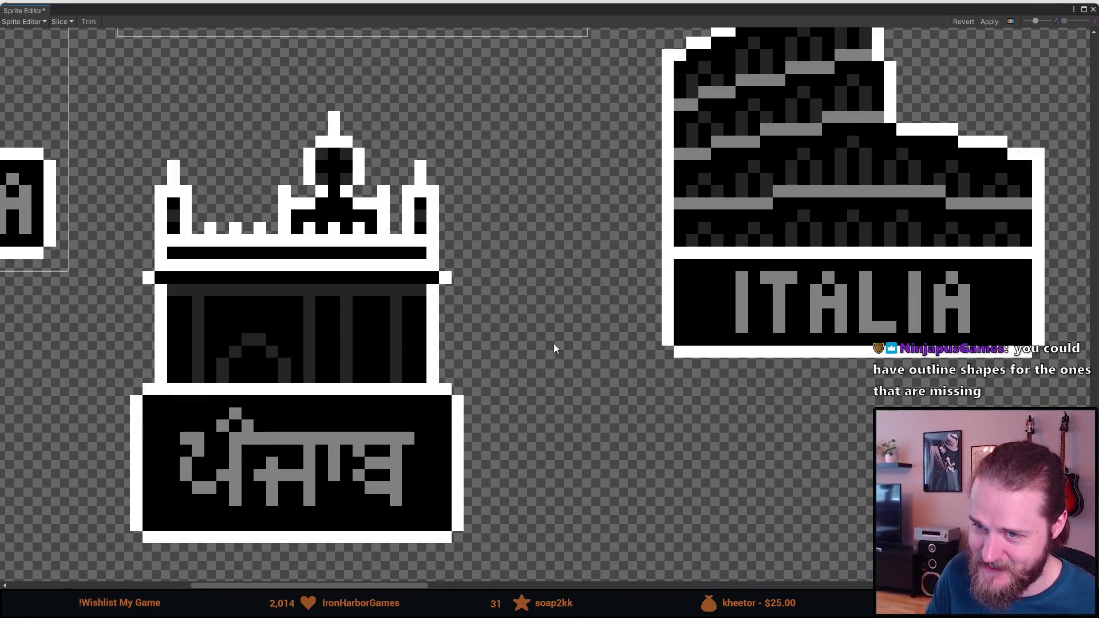
{"action": "scroll", "coordinate": [469, 283], "scroll_direction": "up", "scroll_amount": 1}
{"action": "scroll", "coordinate": [485, 262], "scroll_direction": "down", "scroll_amount": 1}
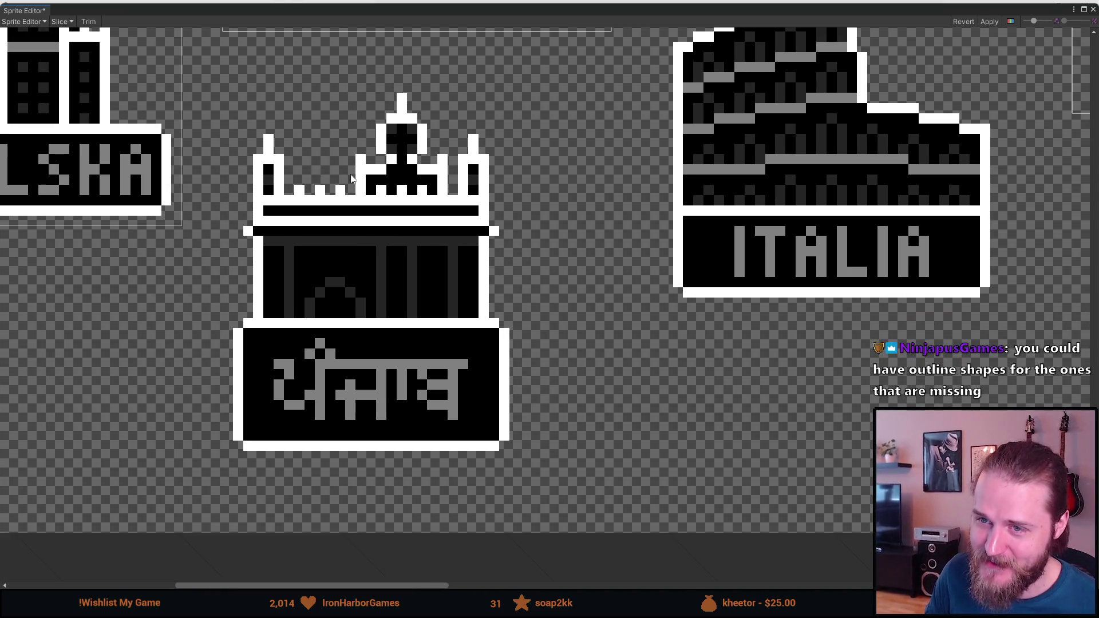
{"action": "mouse_move", "coordinate": [212, 93]}
{"action": "left_mouse_down"}
{"action": "mouse_move", "coordinate": [520, 417]}
{"action": "mouse_move", "coordinate": [519, 461]}
{"action": "left_mouse_up"}
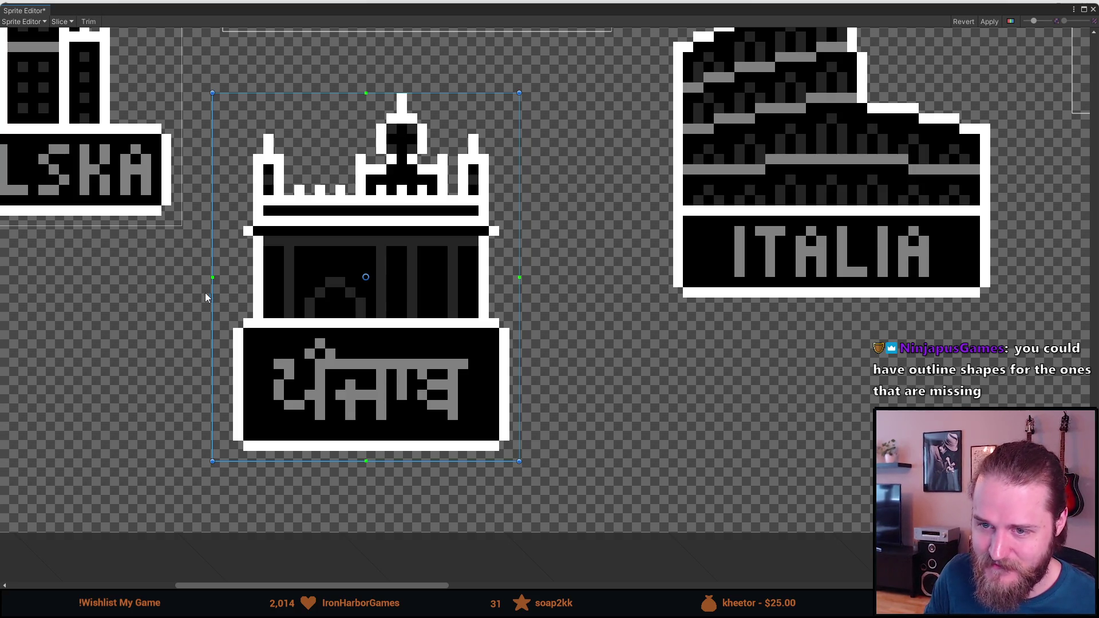
{"action": "left_click_drag", "start_coordinate": [212, 296], "coordinate": [222, 297]}
{"action": "left_click_drag", "start_coordinate": [357, 93], "coordinate": [355, 83]}
Draw a slice rectangle around the ITALIA magnet, lowering its top edge and moving the left edge in.
{"action": "scroll", "coordinate": [435, 120], "scroll_direction": "down", "scroll_amount": 5}
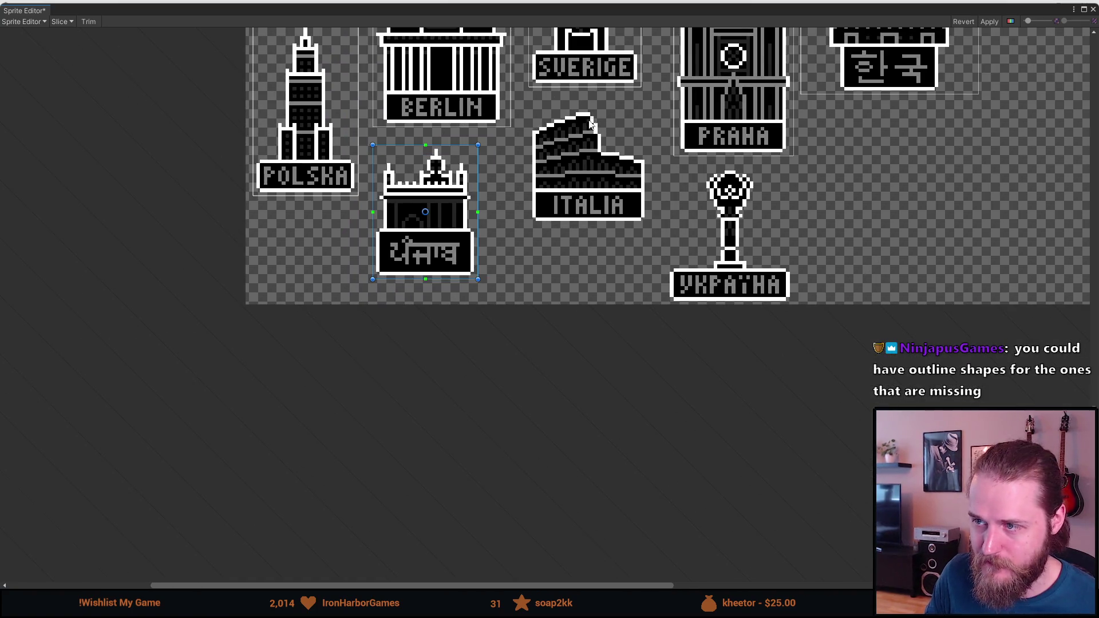
{"action": "scroll", "coordinate": [591, 123], "scroll_direction": "up", "scroll_amount": 3}
{"action": "mouse_move", "coordinate": [462, 95]}
{"action": "left_mouse_down"}
{"action": "mouse_move", "coordinate": [562, 283]}
{"action": "mouse_move", "coordinate": [699, 354]}
{"action": "mouse_move", "coordinate": [710, 337]}
{"action": "left_mouse_up"}
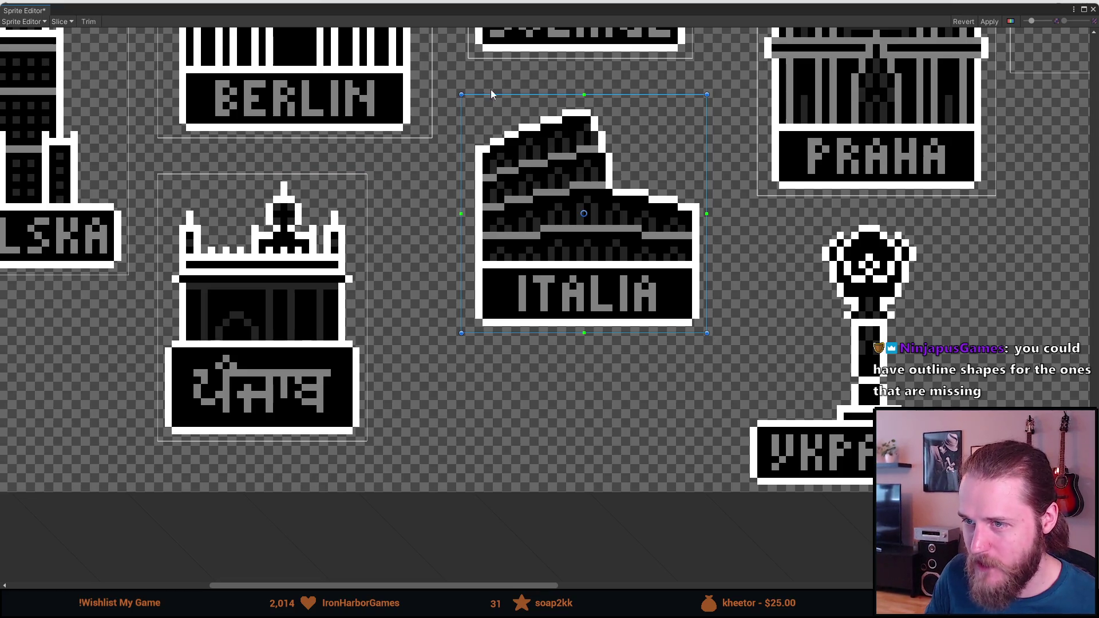
{"action": "left_click_drag", "start_coordinate": [526, 96], "coordinate": [526, 103]}
{"action": "left_click_drag", "start_coordinate": [462, 121], "coordinate": [469, 121]}
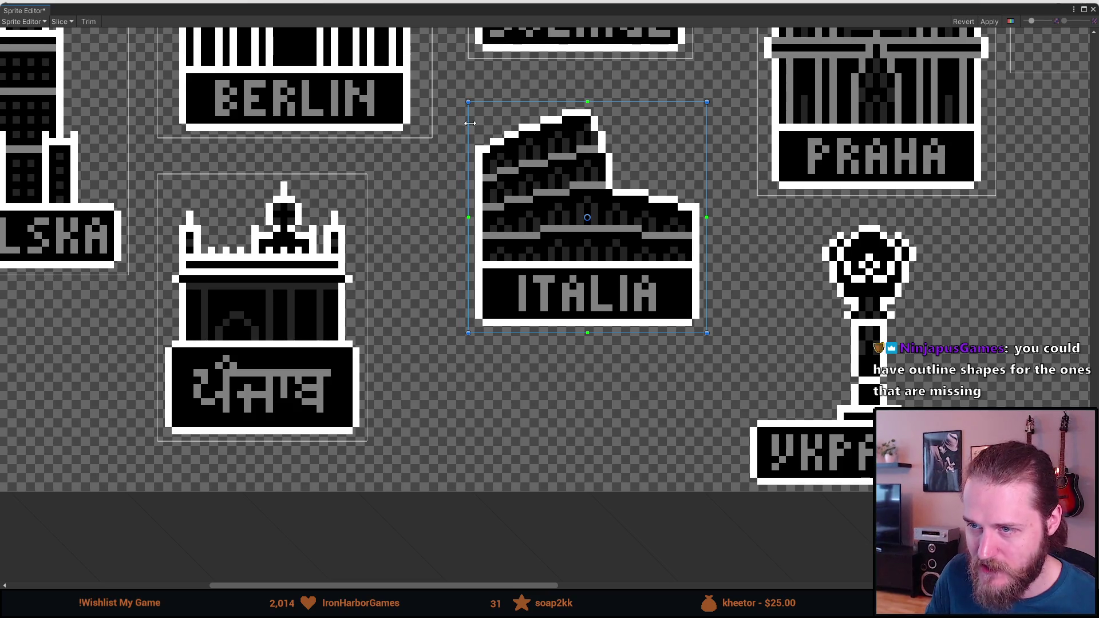
Draw a slice rectangle around the Ukraine magnet and trim its top and right edges.
{"action": "scroll", "coordinate": [729, 250], "scroll_direction": "down", "scroll_amount": 5}
{"action": "scroll", "coordinate": [869, 284], "scroll_direction": "up", "scroll_amount": 3}
{"action": "scroll", "coordinate": [869, 285], "scroll_direction": "up", "scroll_amount": 2}
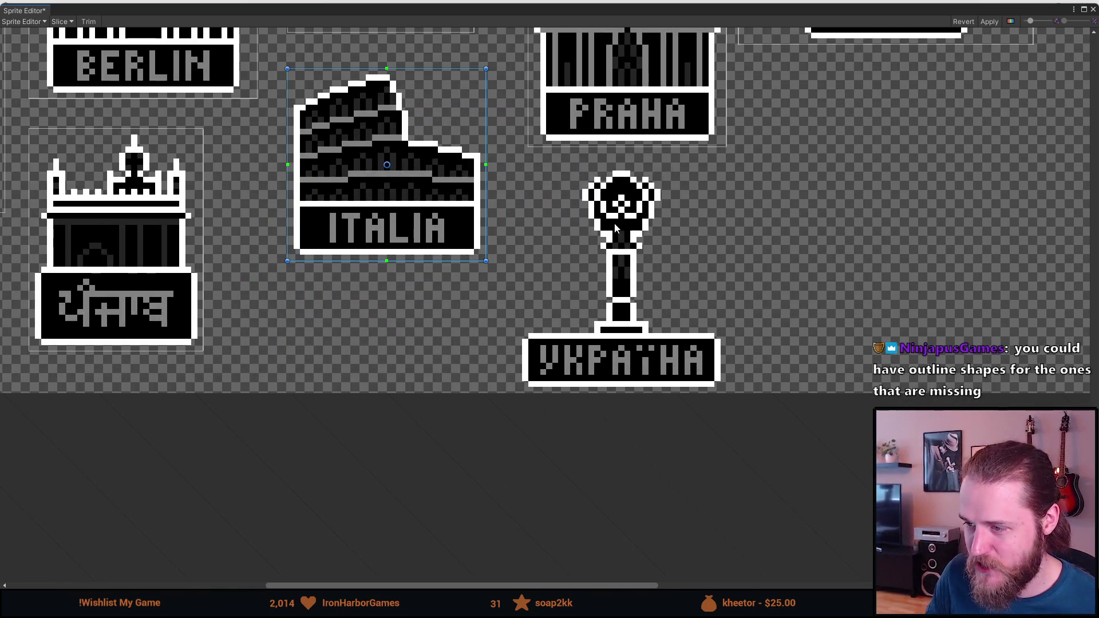
{"action": "mouse_move", "coordinate": [510, 160]}
{"action": "left_mouse_down"}
{"action": "mouse_move", "coordinate": [643, 314]}
{"action": "mouse_move", "coordinate": [736, 378]}
{"action": "mouse_move", "coordinate": [729, 392]}
{"action": "left_mouse_up"}
{"action": "left_click_drag", "start_coordinate": [511, 173], "coordinate": [570, 165]}
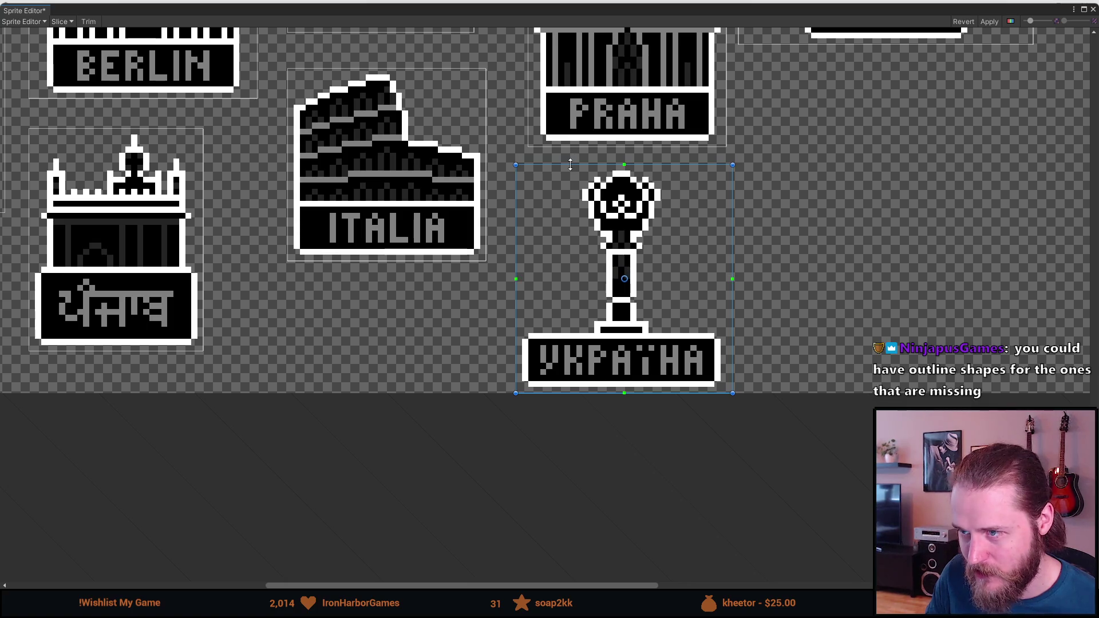
{"action": "left_click_drag", "start_coordinate": [732, 250], "coordinate": [726, 251]}
{"action": "scroll", "coordinate": [726, 250], "scroll_direction": "down", "scroll_amount": 4}
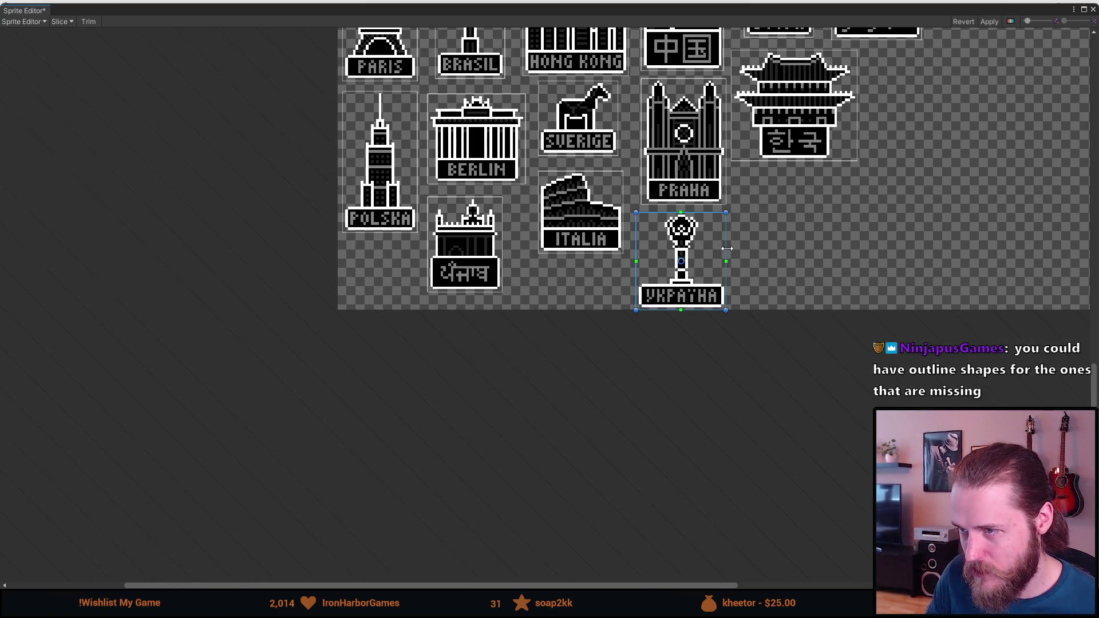
{"action": "left_click_drag", "start_coordinate": [811, 183], "coordinate": [658, 400]}
{"action": "scroll", "coordinate": [653, 393], "scroll_direction": "down", "scroll_amount": 2}
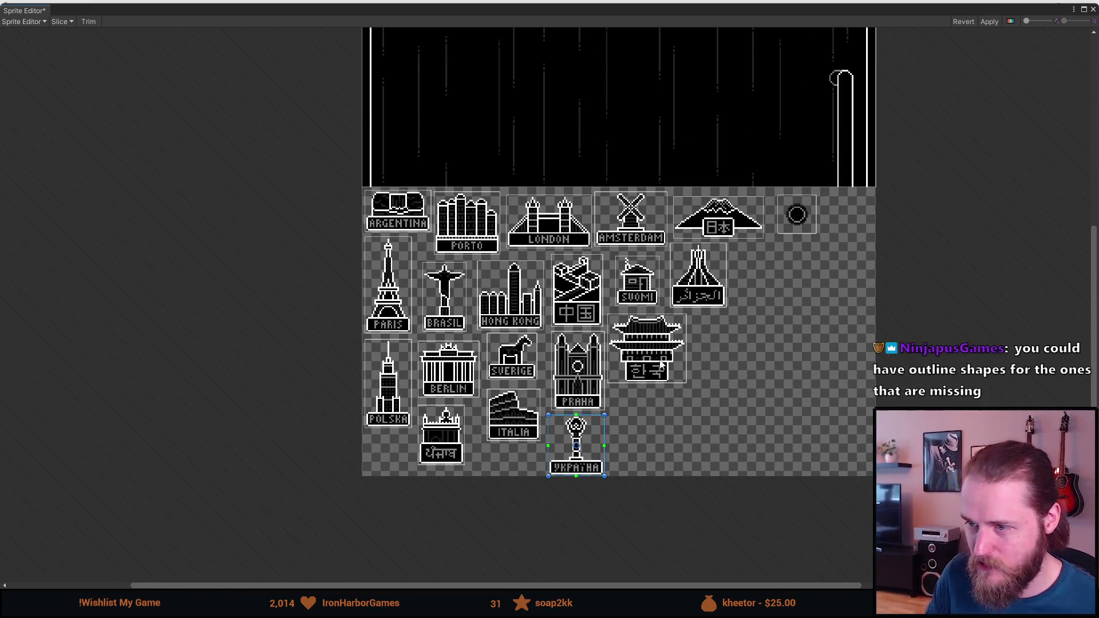
{"action": "scroll", "coordinate": [583, 335], "scroll_direction": "up", "scroll_amount": 1}
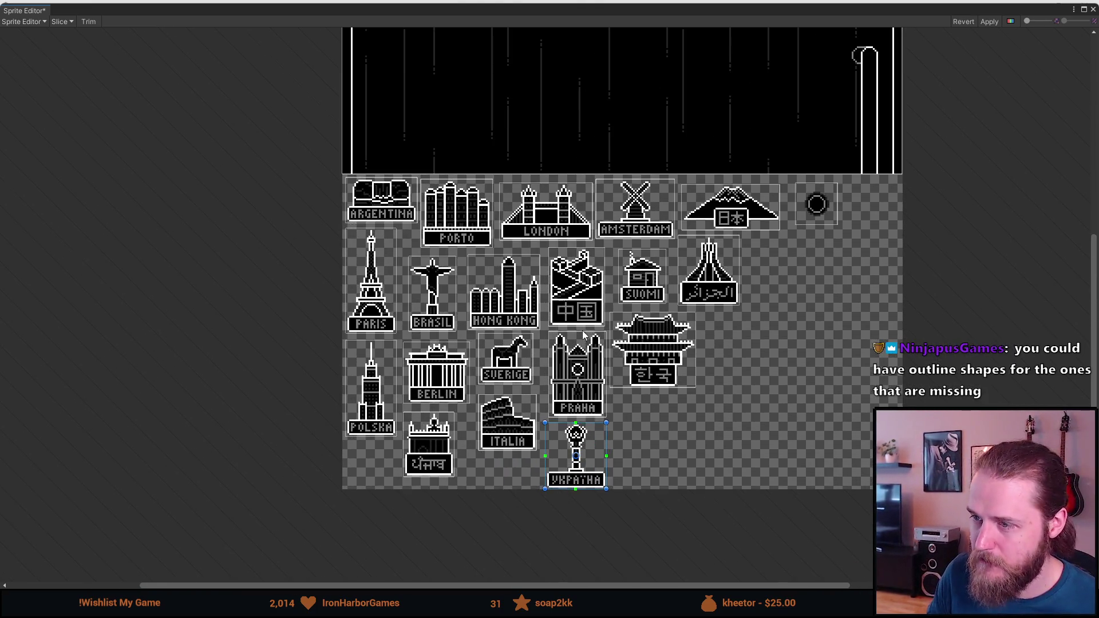
{"action": "left_click_drag", "start_coordinate": [704, 210], "coordinate": [640, 302]}
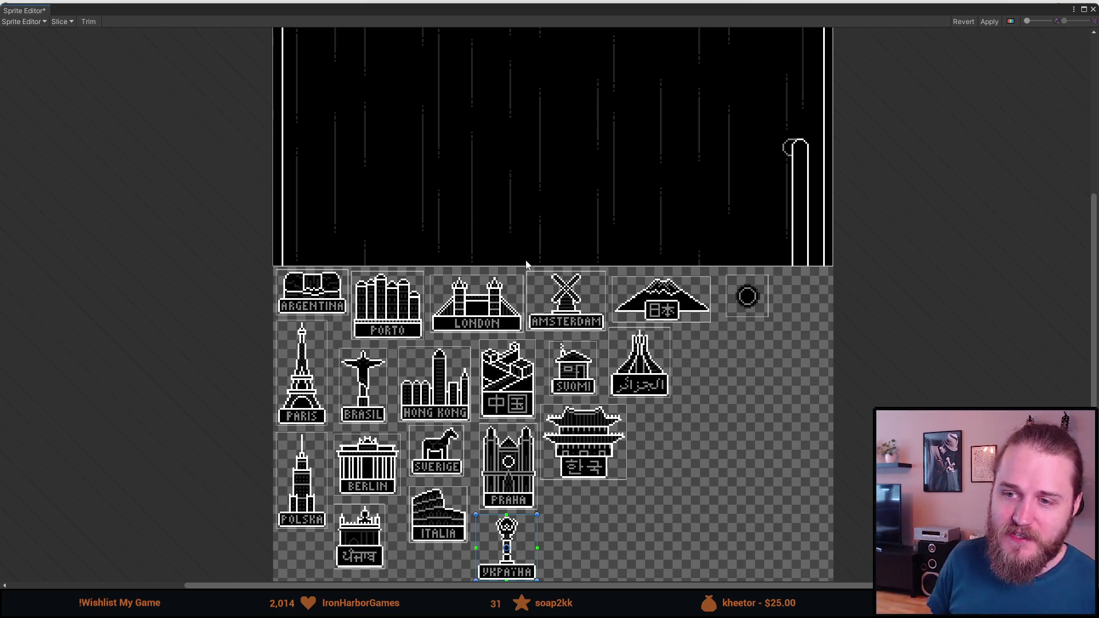
{"action": "scroll", "coordinate": [507, 245], "scroll_direction": "up", "scroll_amount": 1}
{"action": "left_click_drag", "start_coordinate": [553, 153], "coordinate": [567, 262]}
{"action": "left_click", "coordinate": [552, 253]}
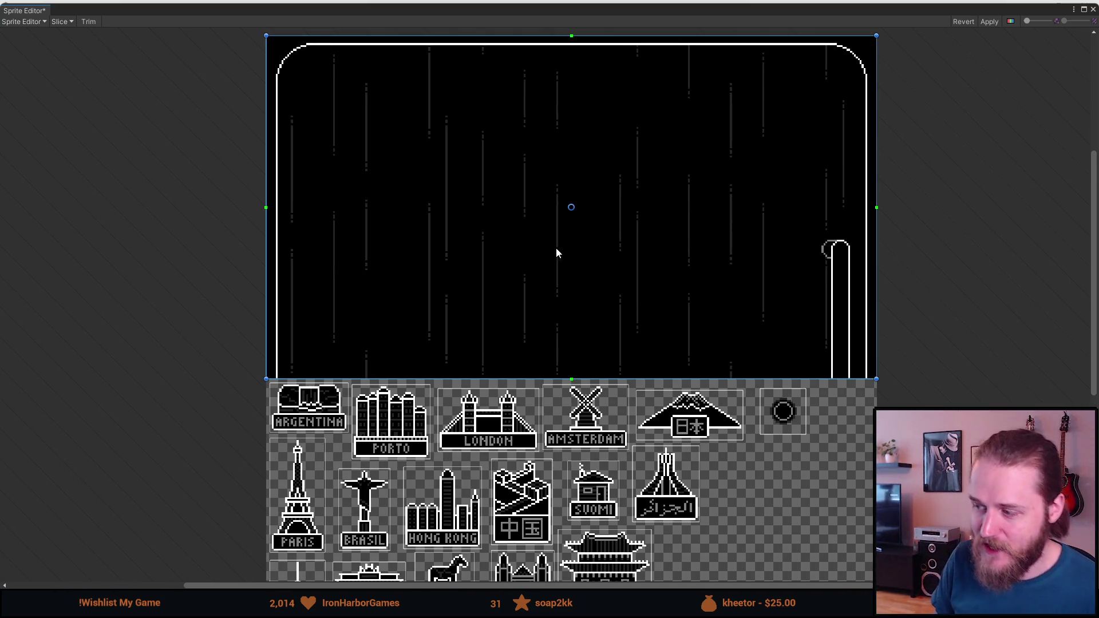
{"action": "scroll", "coordinate": [601, 290], "scroll_direction": "down", "scroll_amount": 3}
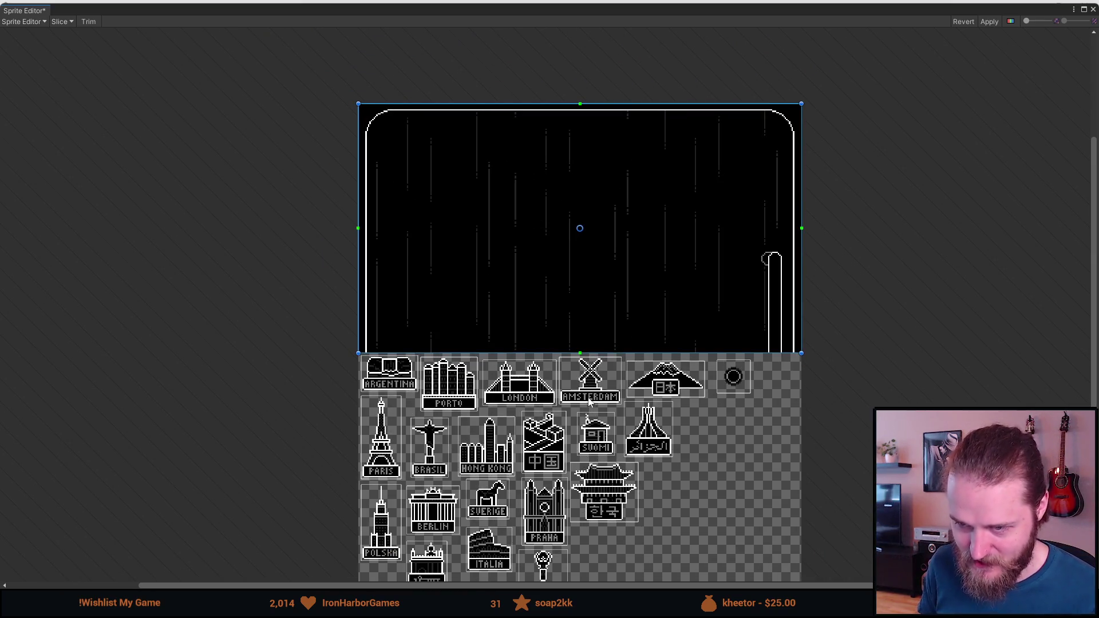
{"action": "left_click_drag", "start_coordinate": [689, 444], "coordinate": [652, 375]}
{"action": "scroll", "coordinate": [619, 465], "scroll_direction": "up", "scroll_amount": 3}
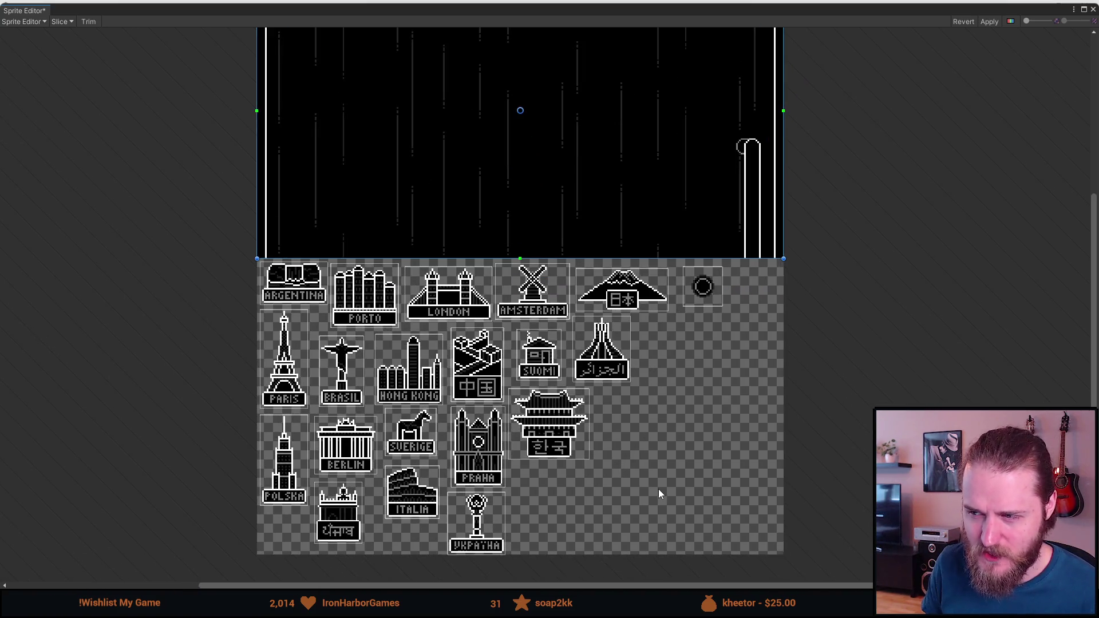
{"action": "left_click_drag", "start_coordinate": [651, 458], "coordinate": [647, 464]}
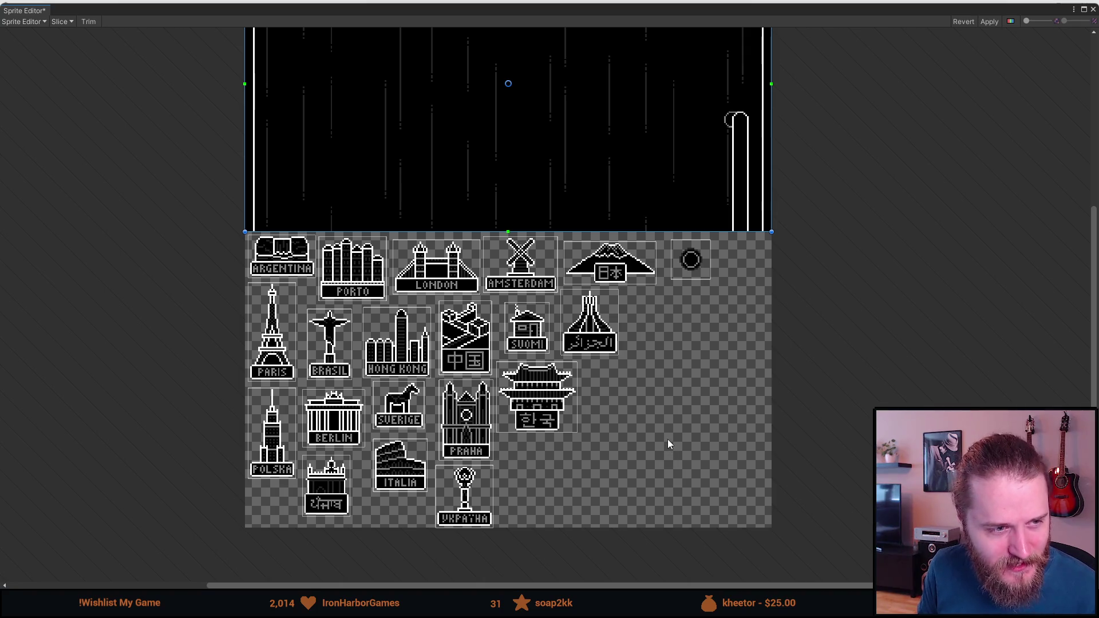
{"action": "left_click_drag", "start_coordinate": [721, 404], "coordinate": [679, 428]}
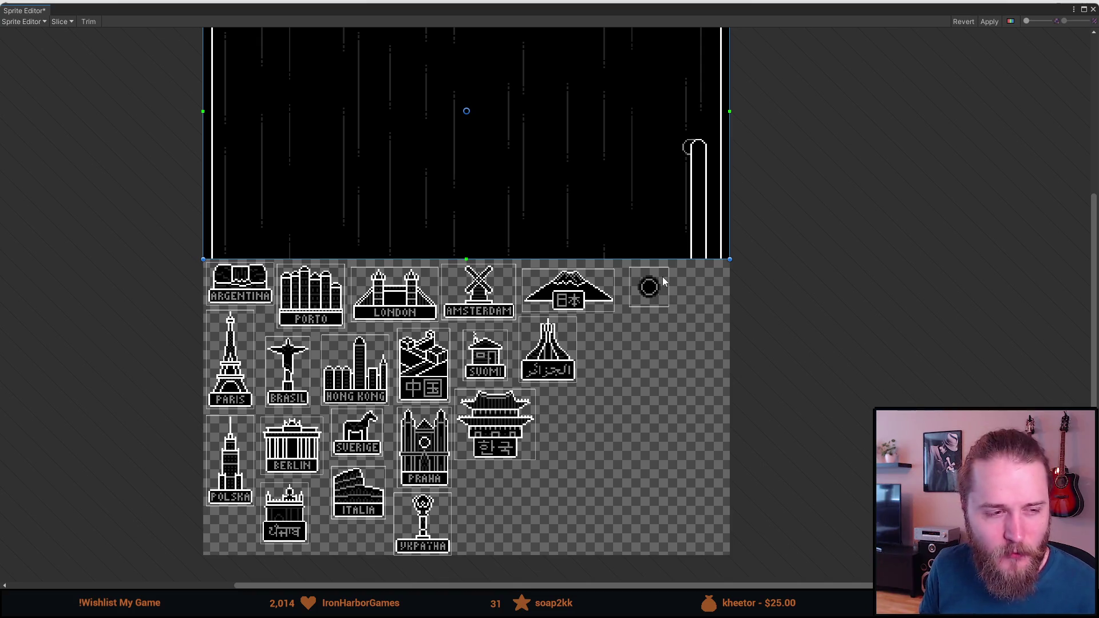
{"action": "scroll", "coordinate": [660, 273], "scroll_direction": "up", "scroll_amount": 5}
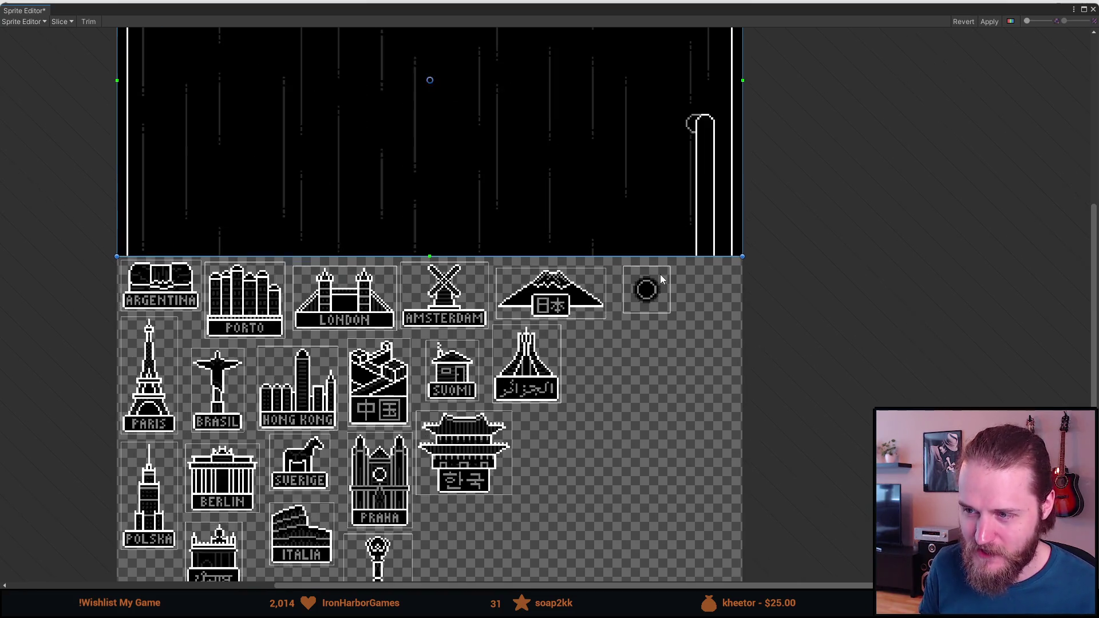
{"action": "scroll", "coordinate": [644, 332], "scroll_direction": "down", "scroll_amount": 6}
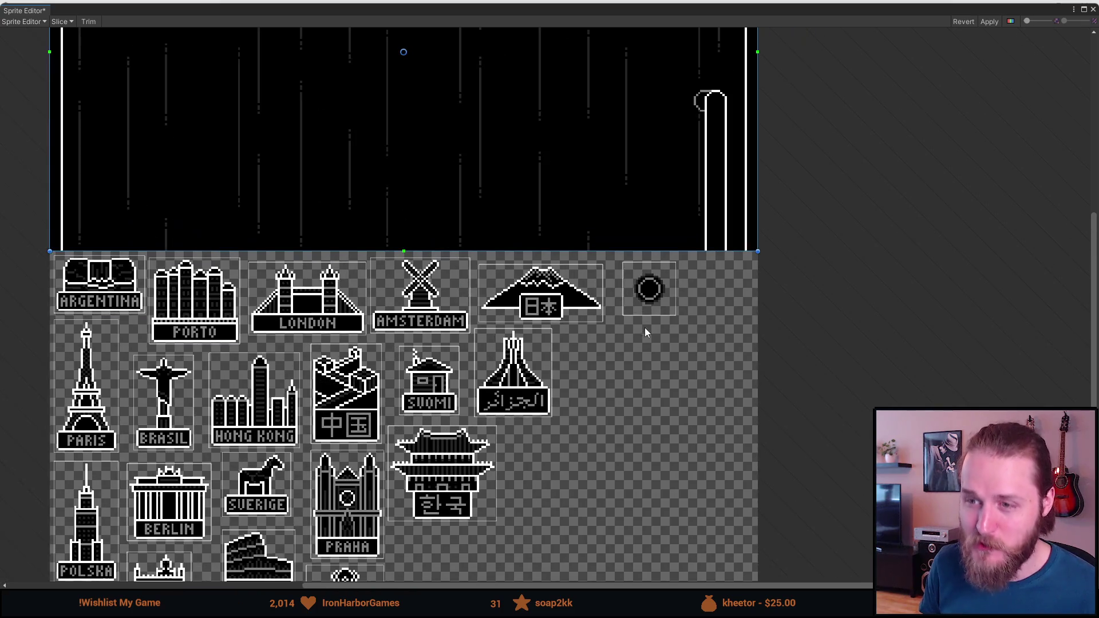
{"action": "scroll", "coordinate": [626, 280], "scroll_direction": "down", "scroll_amount": 1}
{"action": "left_click_drag", "start_coordinate": [622, 259], "coordinate": [622, 291]}
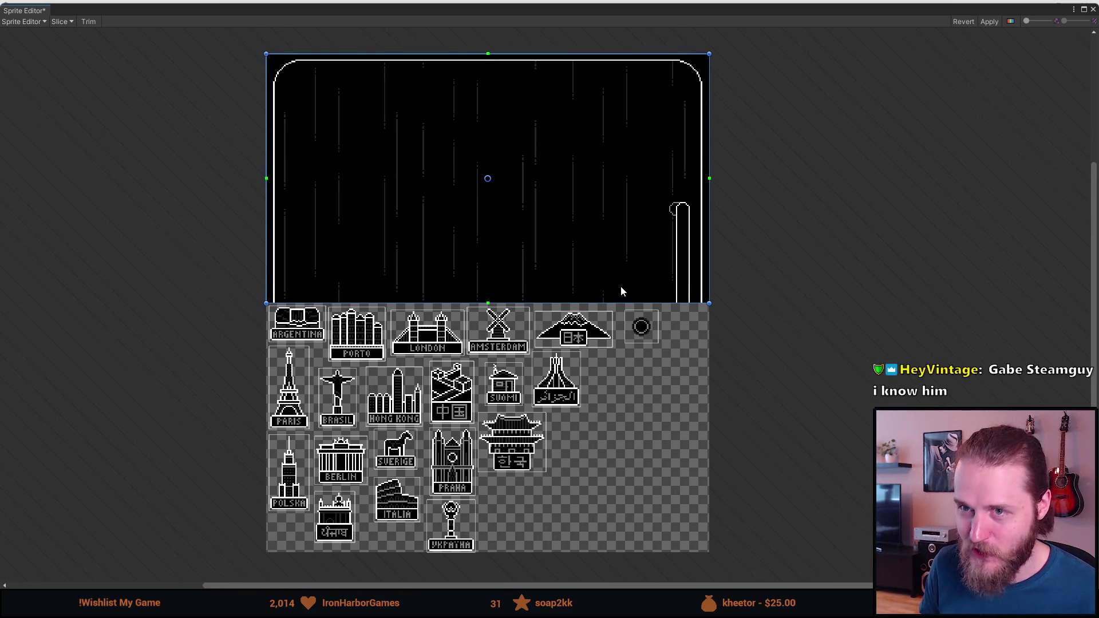
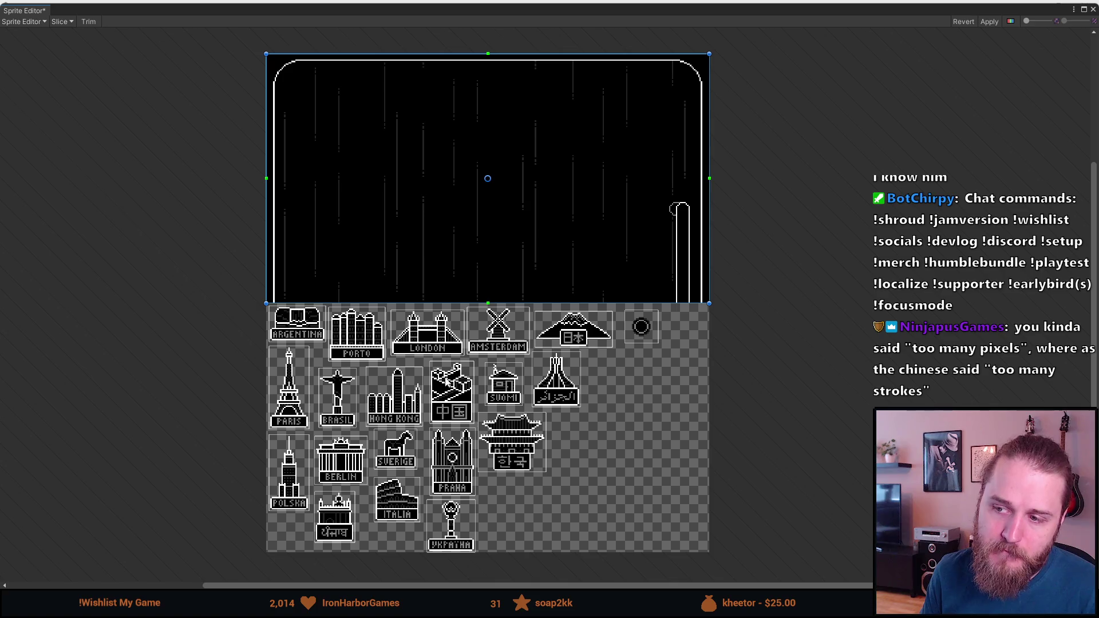
Zoom and pan the Sprite Editor view close in on the China magnet's 中国 pixel lettering.
{"action": "scroll", "coordinate": [432, 466], "scroll_direction": "up", "scroll_amount": 2}
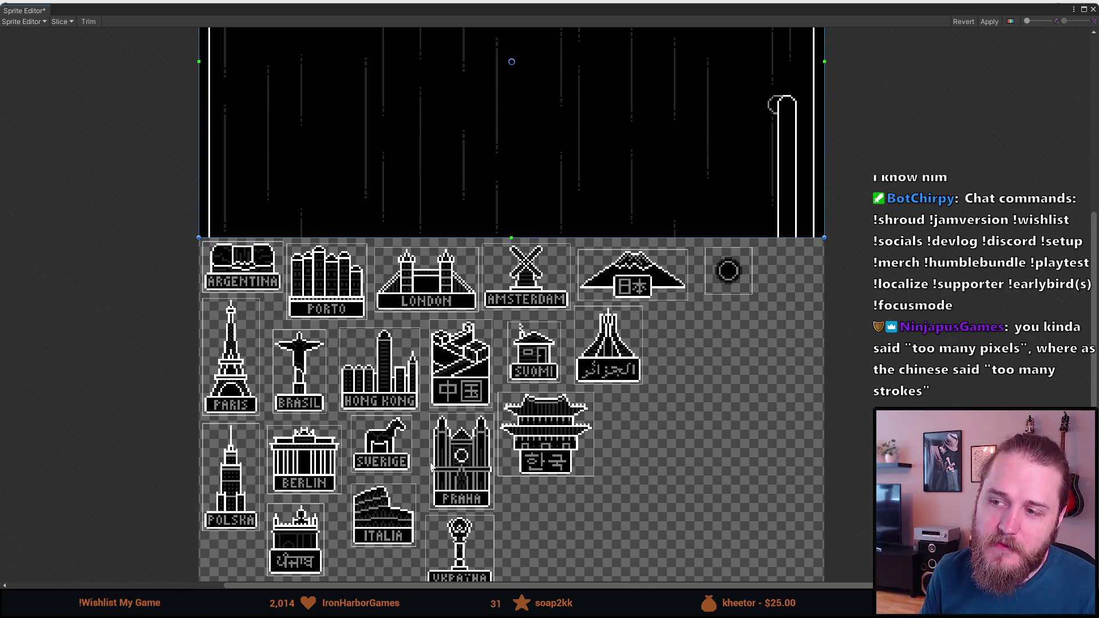
{"action": "left_click_drag", "start_coordinate": [422, 365], "coordinate": [410, 337]}
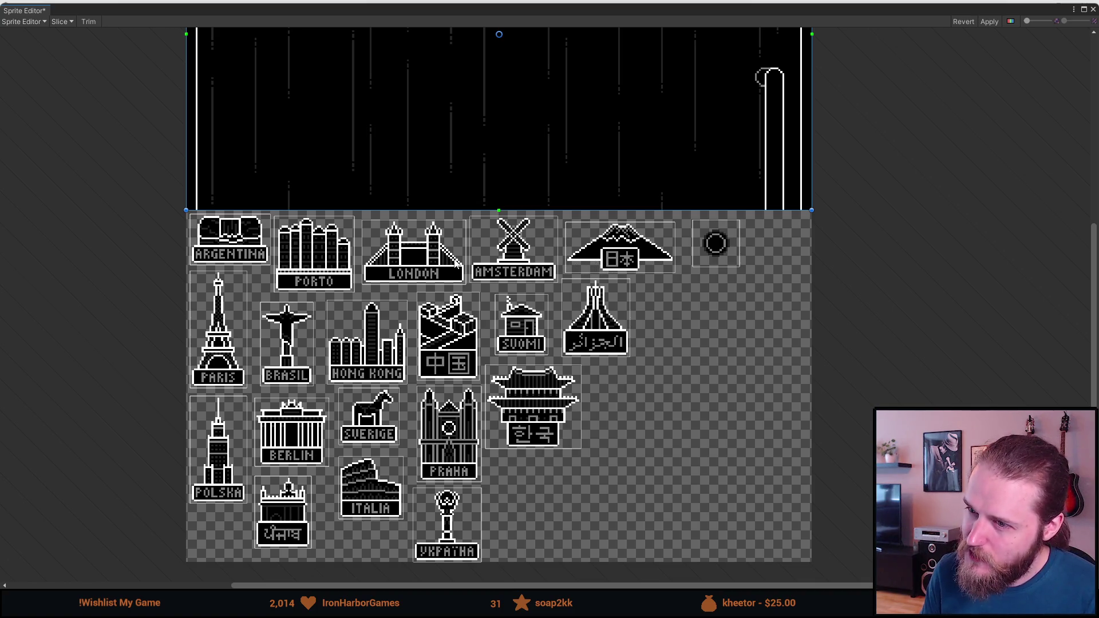
{"action": "scroll", "coordinate": [453, 262], "scroll_direction": "down", "scroll_amount": 3}
{"action": "scroll", "coordinate": [465, 152], "scroll_direction": "up", "scroll_amount": 2}
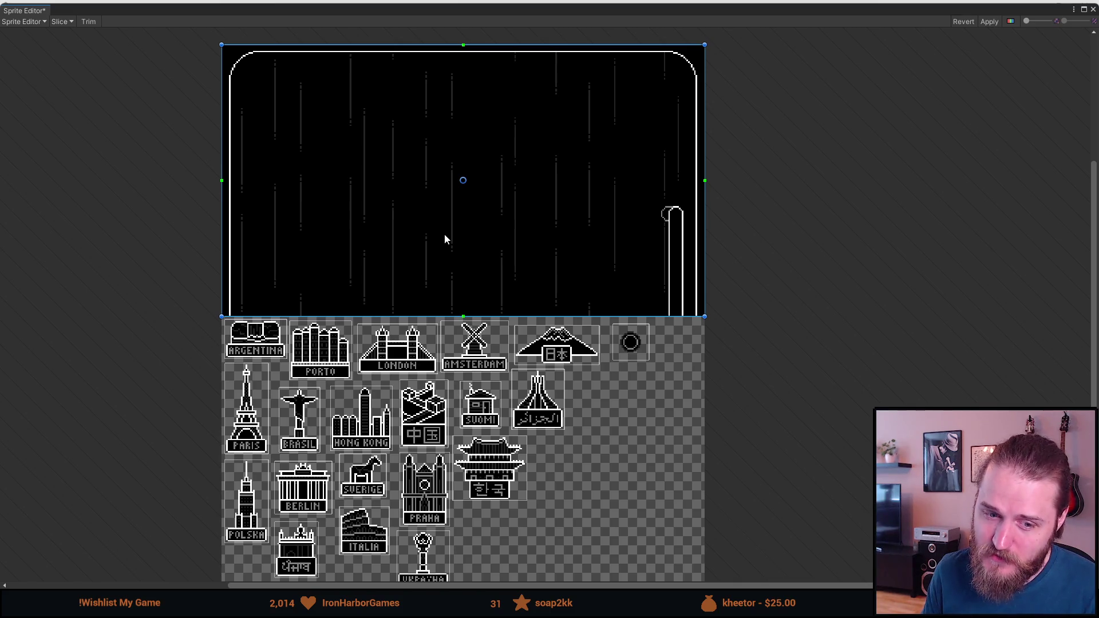
{"action": "left_click_drag", "start_coordinate": [390, 405], "coordinate": [402, 380]}
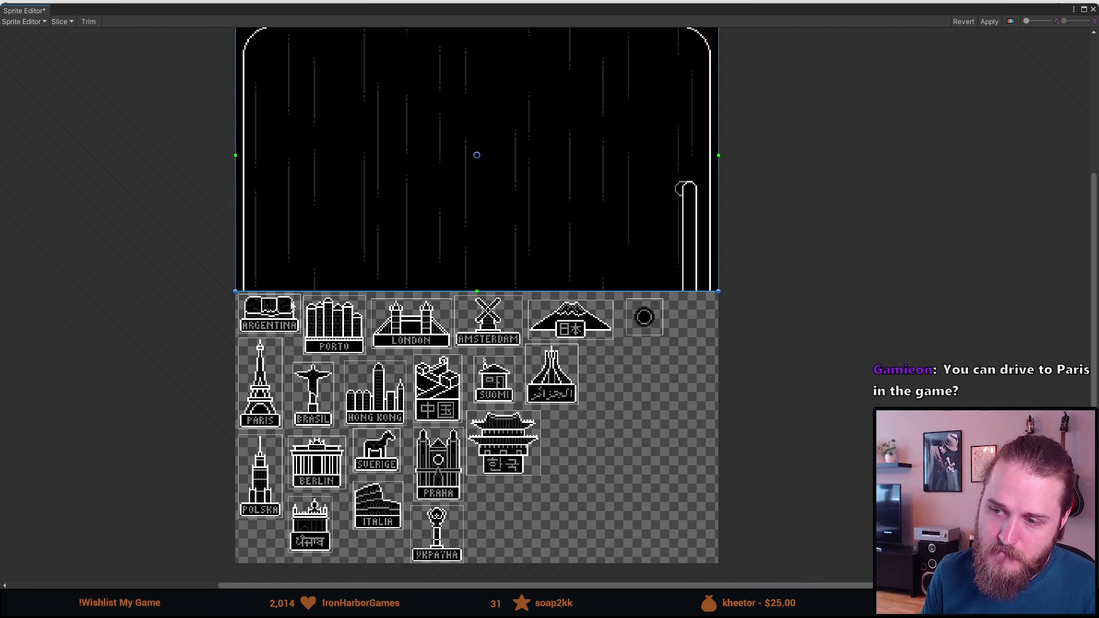
{"action": "scroll", "coordinate": [331, 381], "scroll_direction": "up", "scroll_amount": 2}
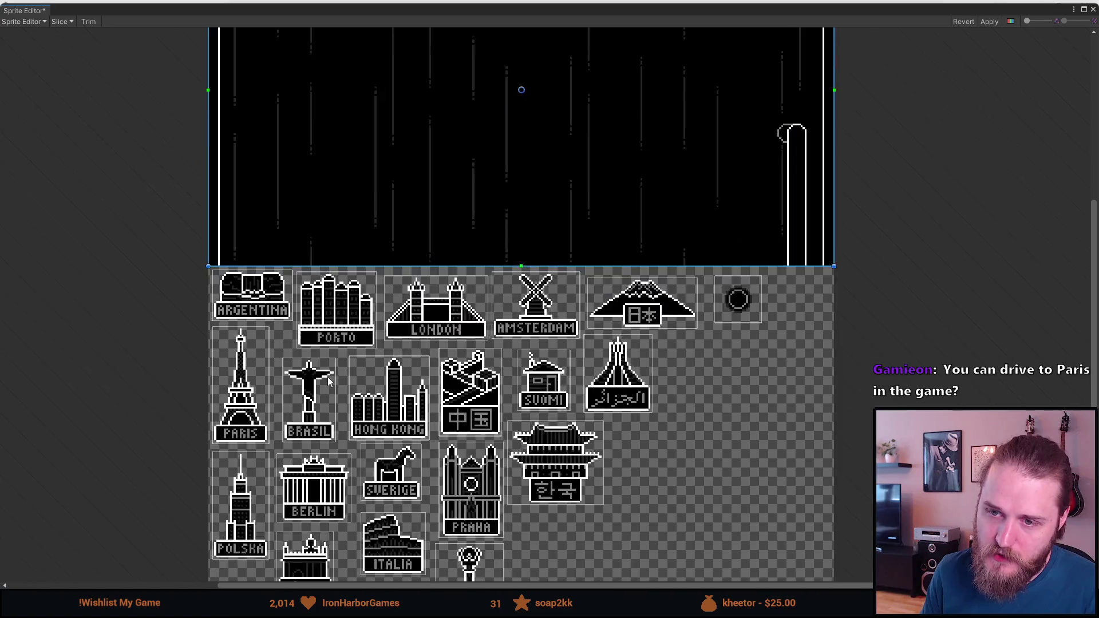
{"action": "scroll", "coordinate": [424, 416], "scroll_direction": "down", "scroll_amount": 3}
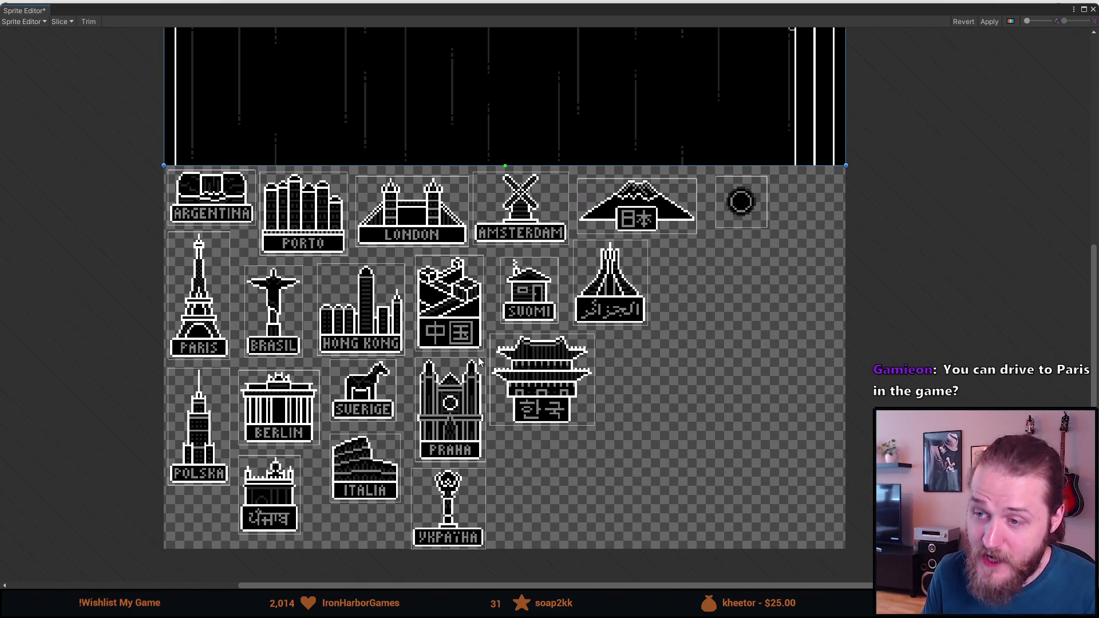
{"action": "left_click_drag", "start_coordinate": [478, 362], "coordinate": [469, 349]}
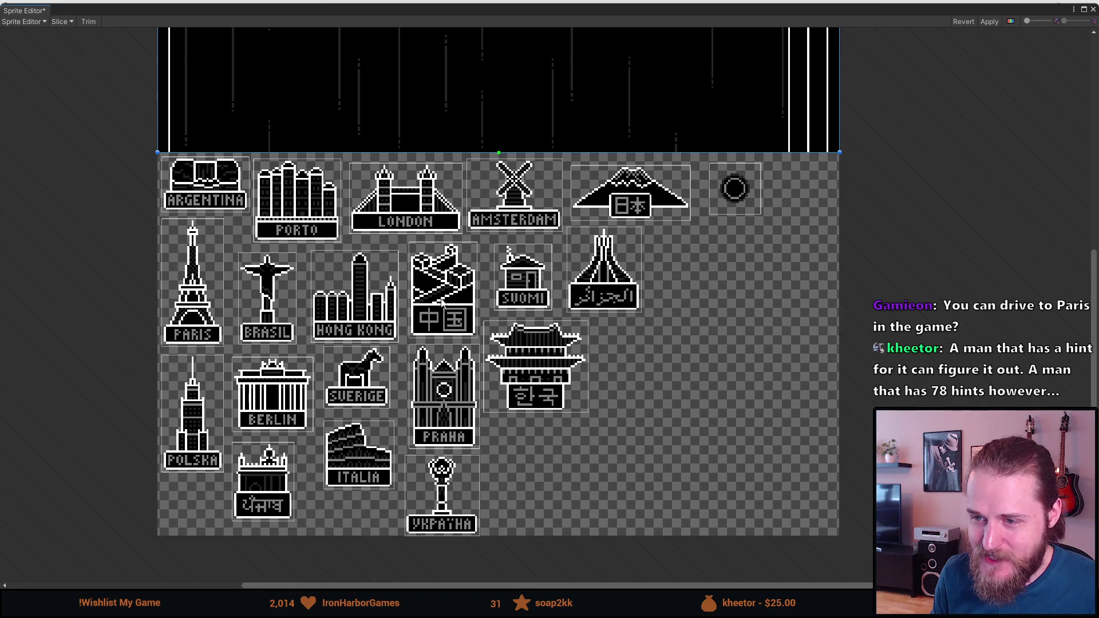
{"action": "scroll", "coordinate": [443, 303], "scroll_direction": "up", "scroll_amount": 5}
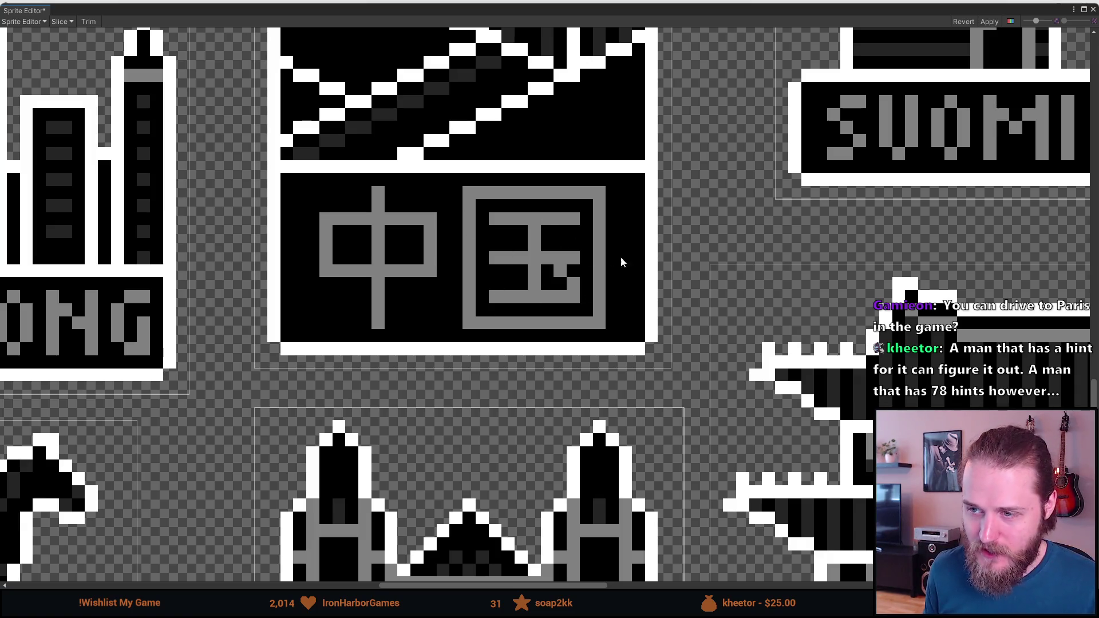
Zoom the Sprite Editor back out to show the entire sliced landmark sheet.
{"action": "scroll", "coordinate": [530, 309], "scroll_direction": "down", "scroll_amount": 3}
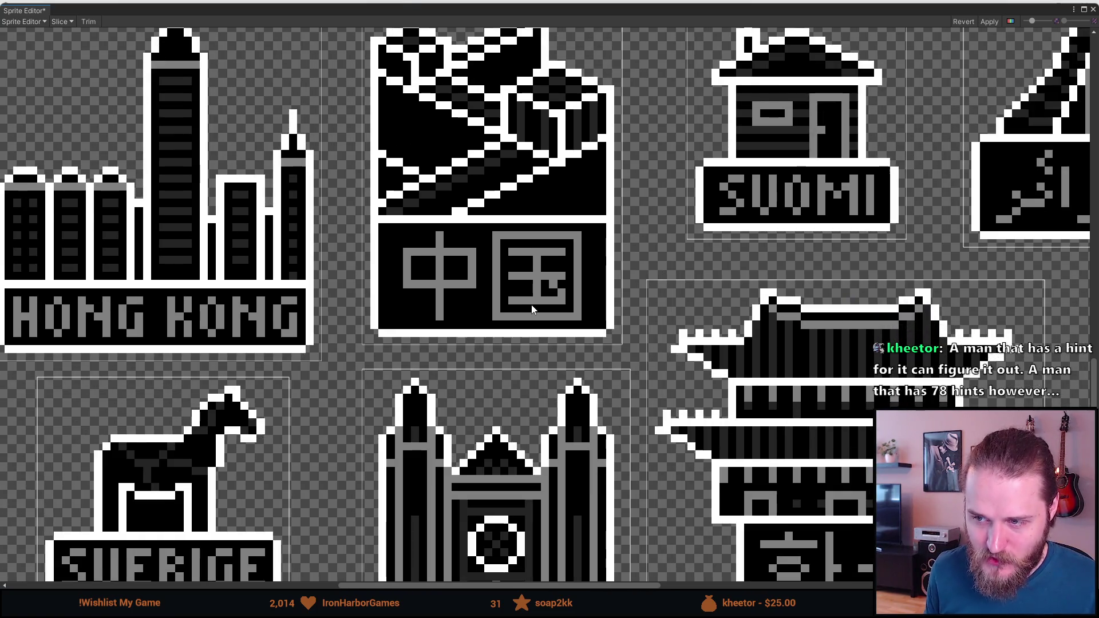
{"action": "scroll", "coordinate": [530, 306], "scroll_direction": "down", "scroll_amount": 2}
{"action": "scroll", "coordinate": [526, 305], "scroll_direction": "up", "scroll_amount": 3}
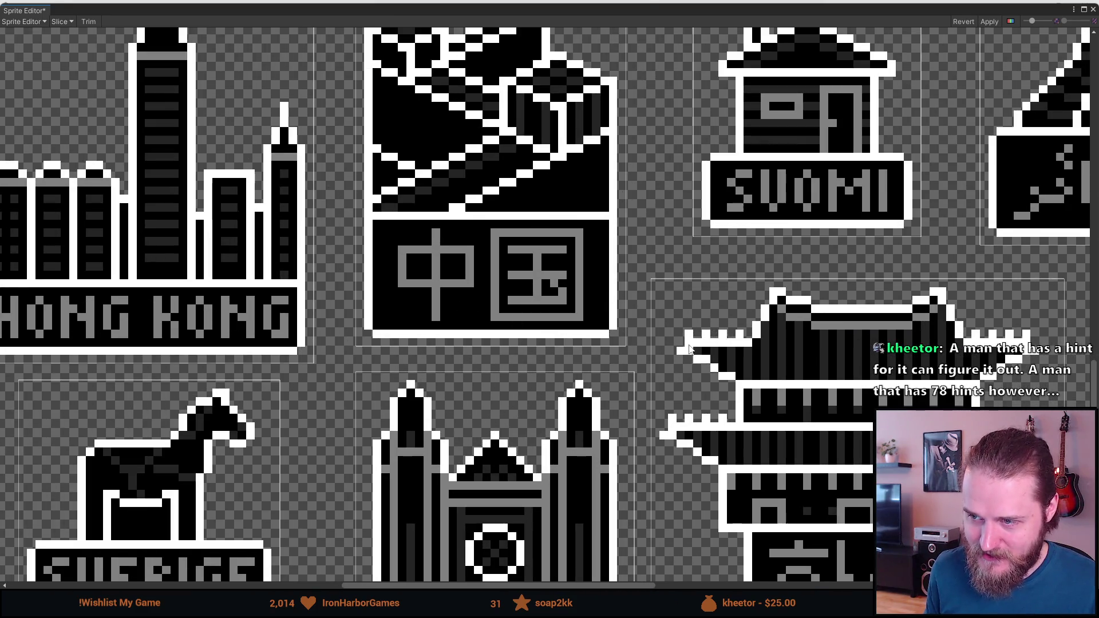
{"action": "scroll", "coordinate": [475, 268], "scroll_direction": "down", "scroll_amount": 5}
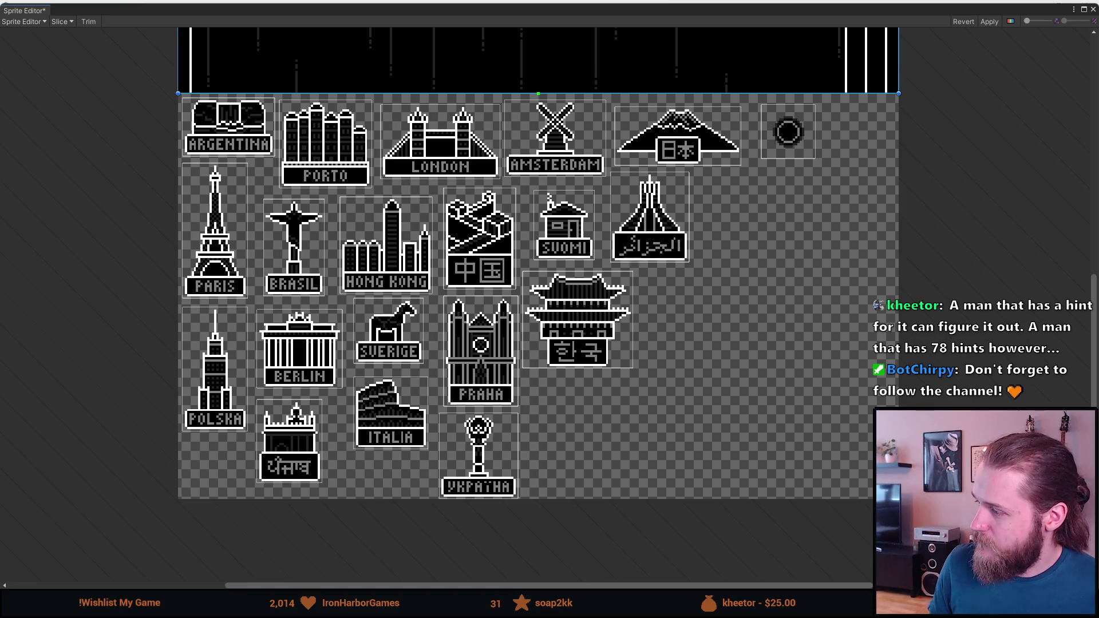
Browse the Google Images results for 'hong kong in traditional chinese' (香港), then minimize Firefox.
{"action": "key", "text": "alt+Tab"}
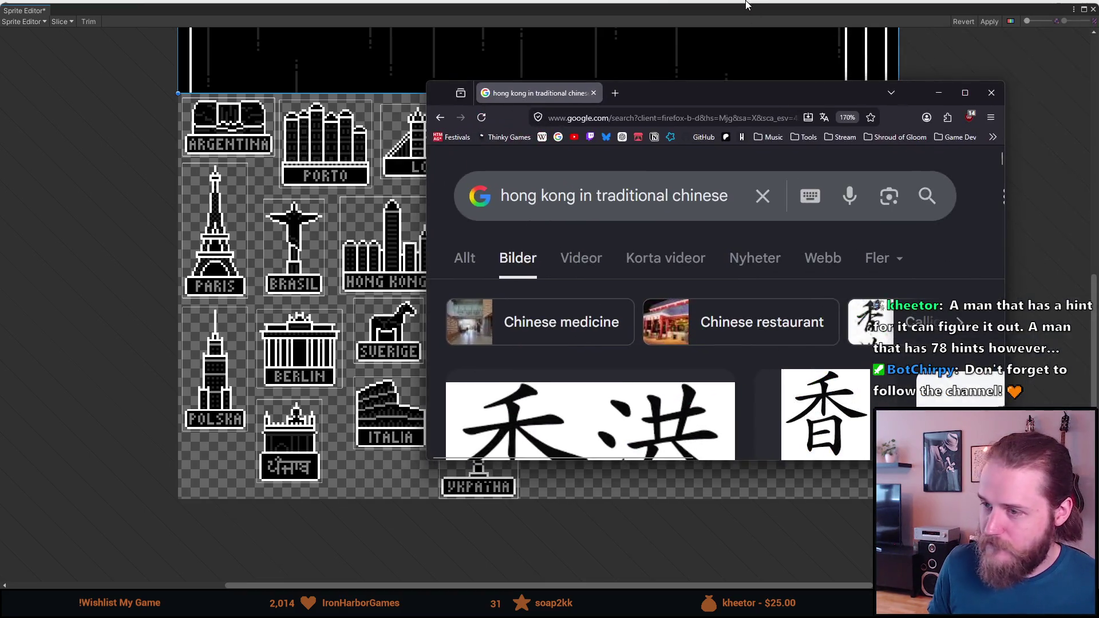
{"action": "scroll", "coordinate": [217, 395], "scroll_direction": "down", "scroll_amount": 3}
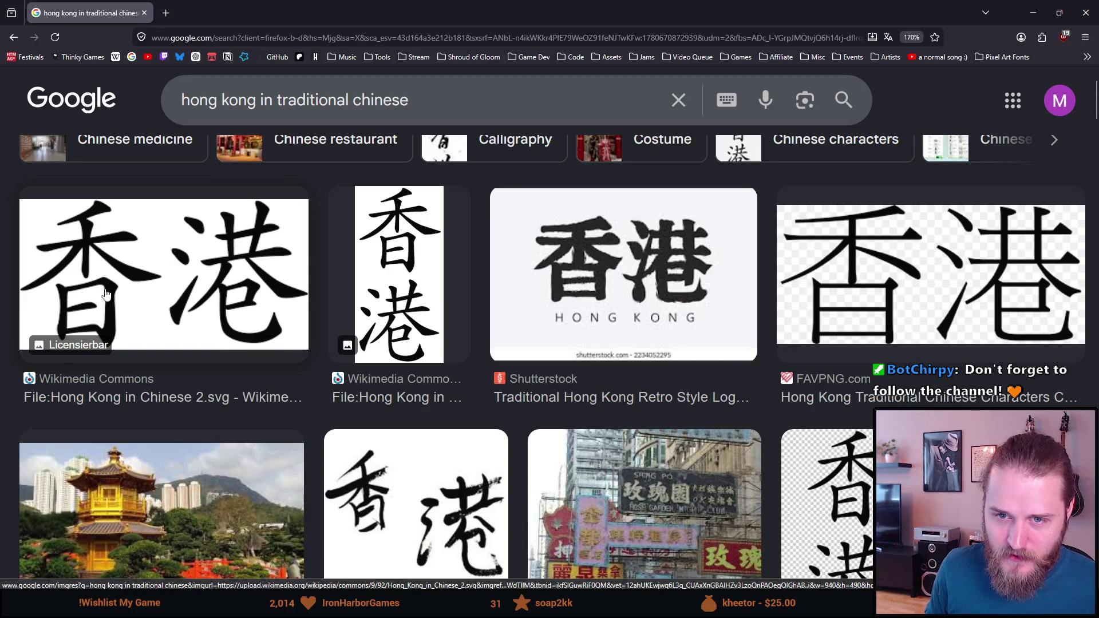
{"action": "left_click", "coordinate": [304, 6]}
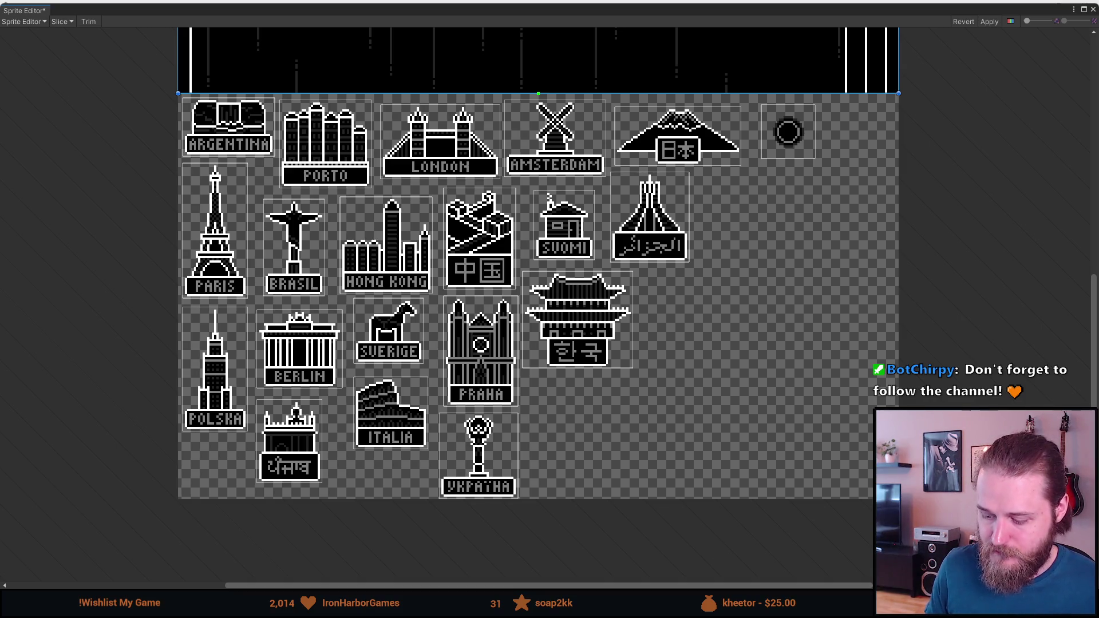
Apply the sprite slices, close the Sprite Editor, and switch to the Fridge_Magnet file in Aseprite.
{"action": "left_click", "coordinate": [992, 21]}
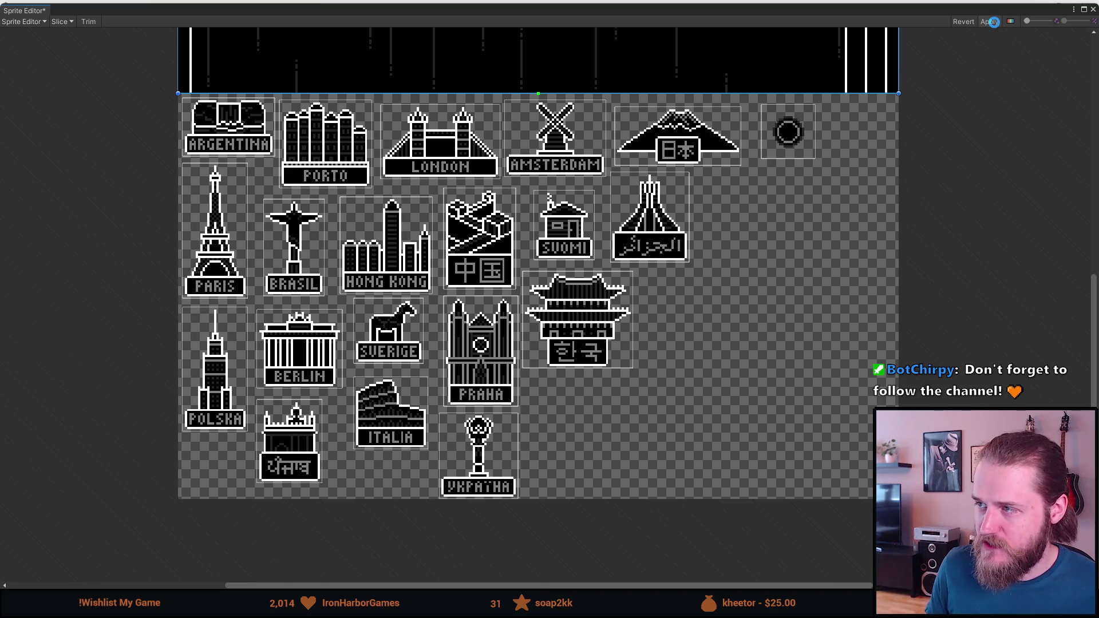
{"action": "left_click", "coordinate": [1093, 11]}
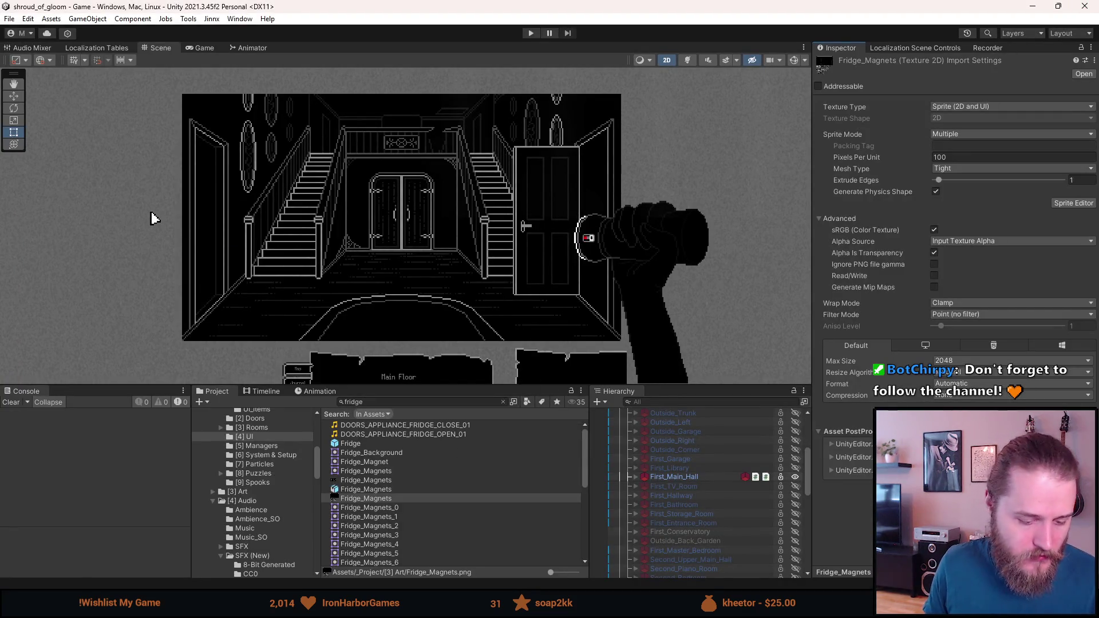
{"action": "key", "text": "alt+Tab"}
{"action": "scroll", "coordinate": [686, 410], "scroll_direction": "up", "scroll_amount": 5}
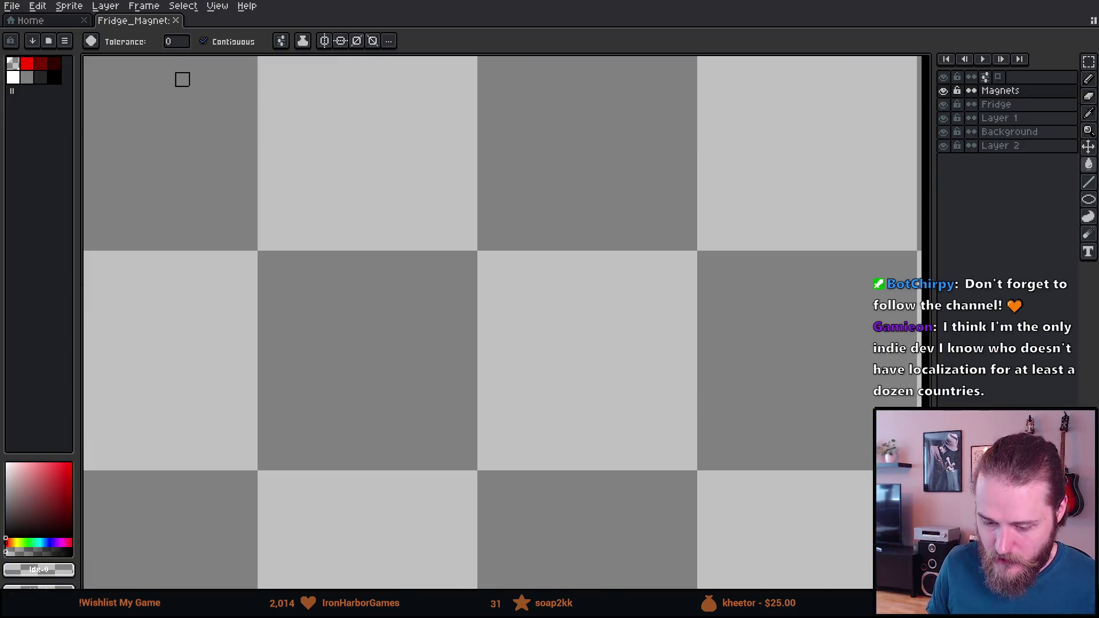
With a red 1-pixel pencil, draw 港's vertical stroke and add two foot pixels under its corners.
{"action": "left_click", "coordinate": [27, 63]}
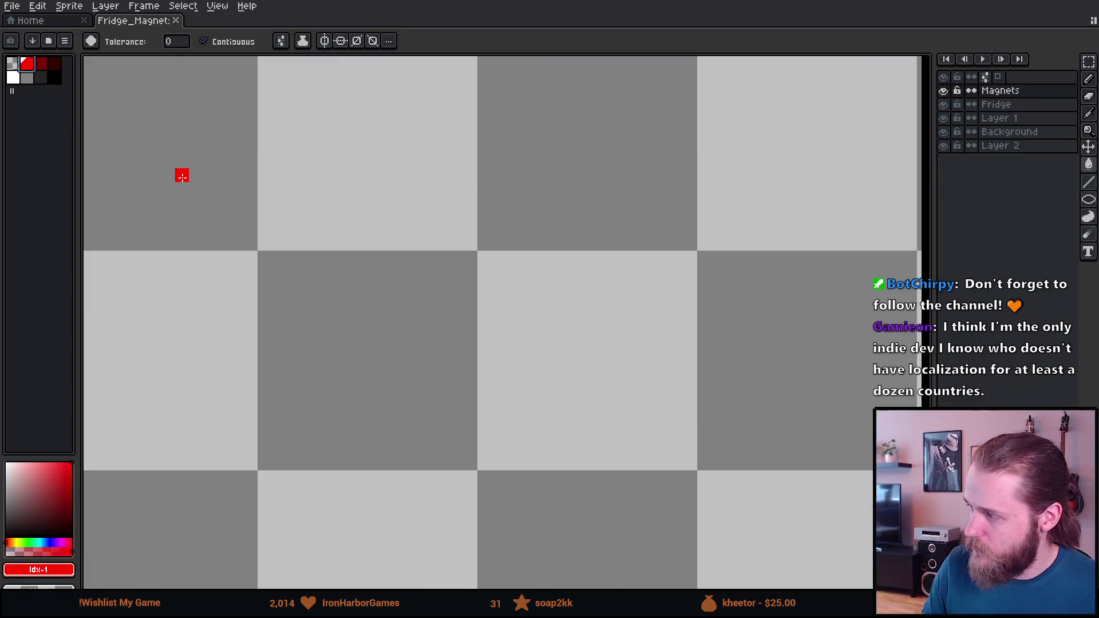
{"action": "key", "text": "b"}
{"action": "key", "text": "minus"}
{"action": "key", "text": "minus"}
{"action": "key", "text": "minus"}
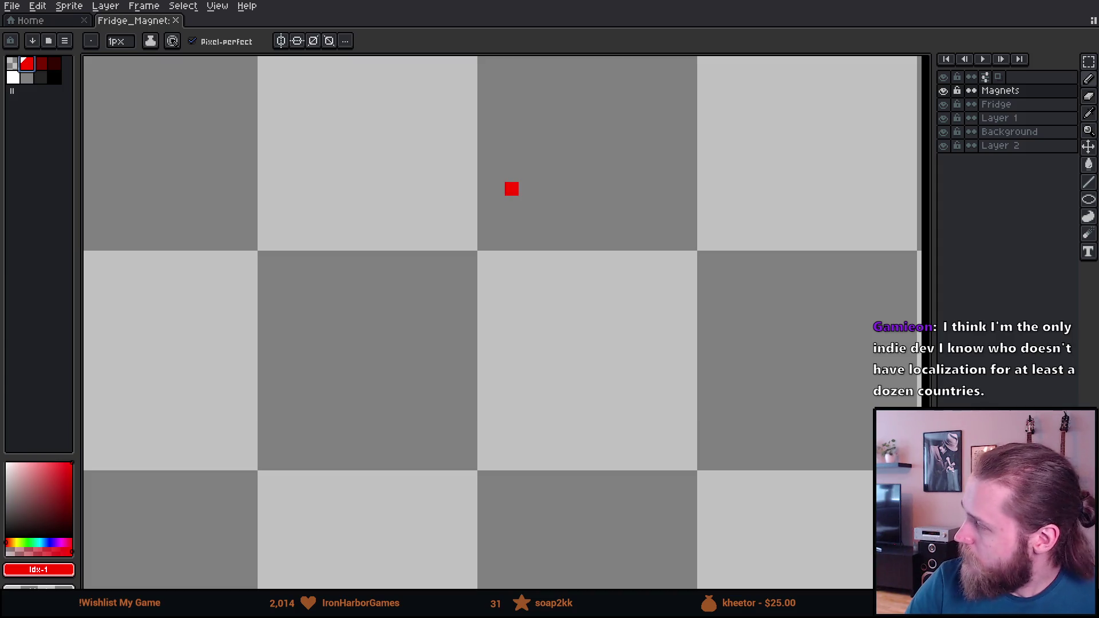
{"action": "mouse_move", "coordinate": [484, 189]}
{"action": "left_mouse_down"}
{"action": "mouse_move", "coordinate": [485, 211]}
{"action": "mouse_move", "coordinate": [511, 202]}
{"action": "mouse_move", "coordinate": [512, 188]}
{"action": "mouse_move", "coordinate": [512, 218]}
{"action": "mouse_move", "coordinate": [484, 245]}
{"action": "mouse_move", "coordinate": [512, 245]}
{"action": "mouse_move", "coordinate": [499, 230]}
{"action": "mouse_move", "coordinate": [539, 230]}
{"action": "left_mouse_up"}
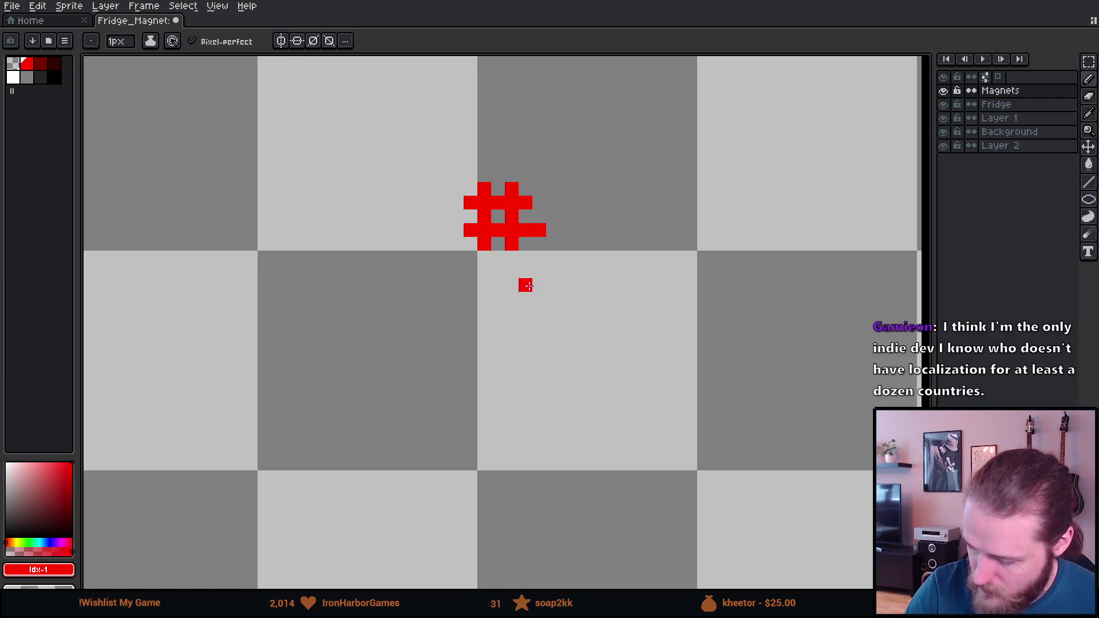
{"action": "left_click", "coordinate": [539, 230]}
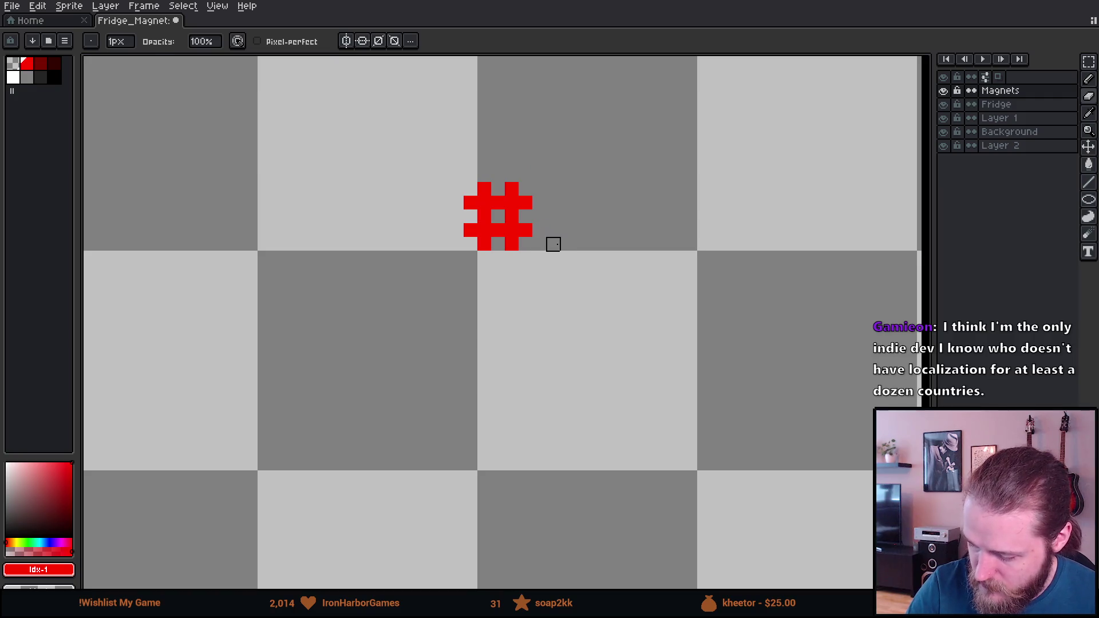
{"action": "key", "text": "b"}
{"action": "left_click", "coordinate": [525, 257]}
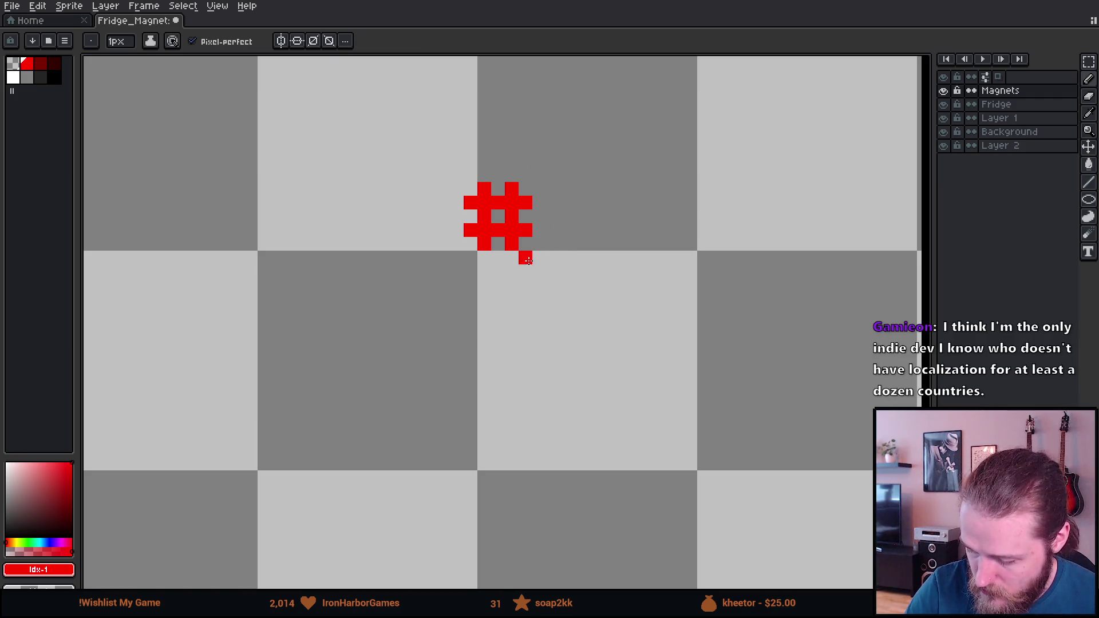
{"action": "left_click", "coordinate": [471, 257]}
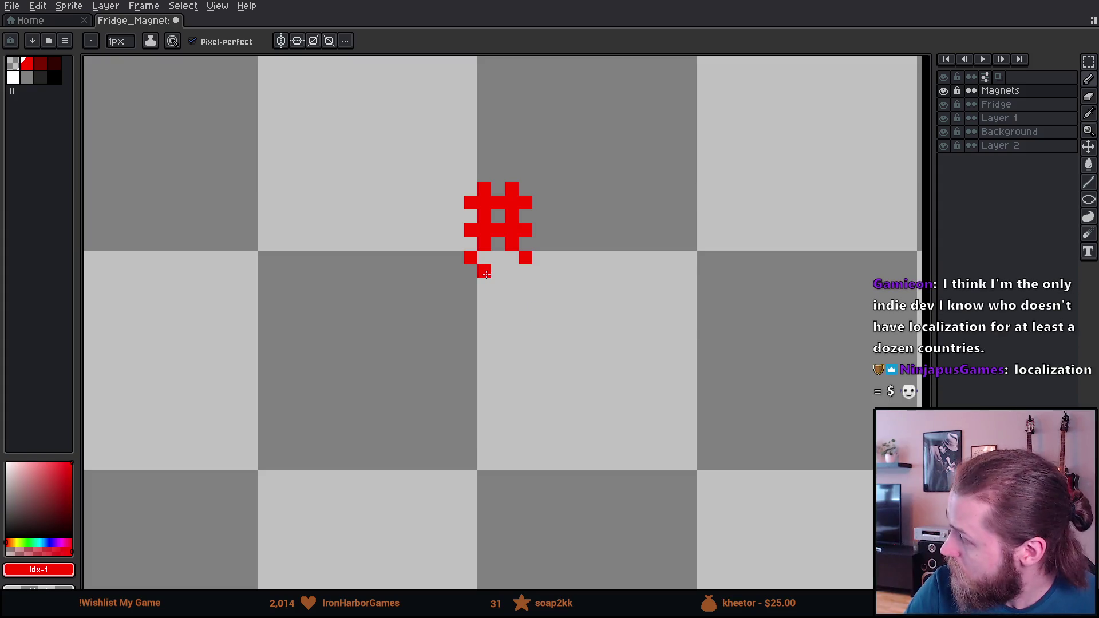
Draw 港's lower part: the small box, its sides, the extended bottom bar and top-edge pixels.
{"action": "left_click_drag", "start_coordinate": [485, 285], "coordinate": [508, 271]}
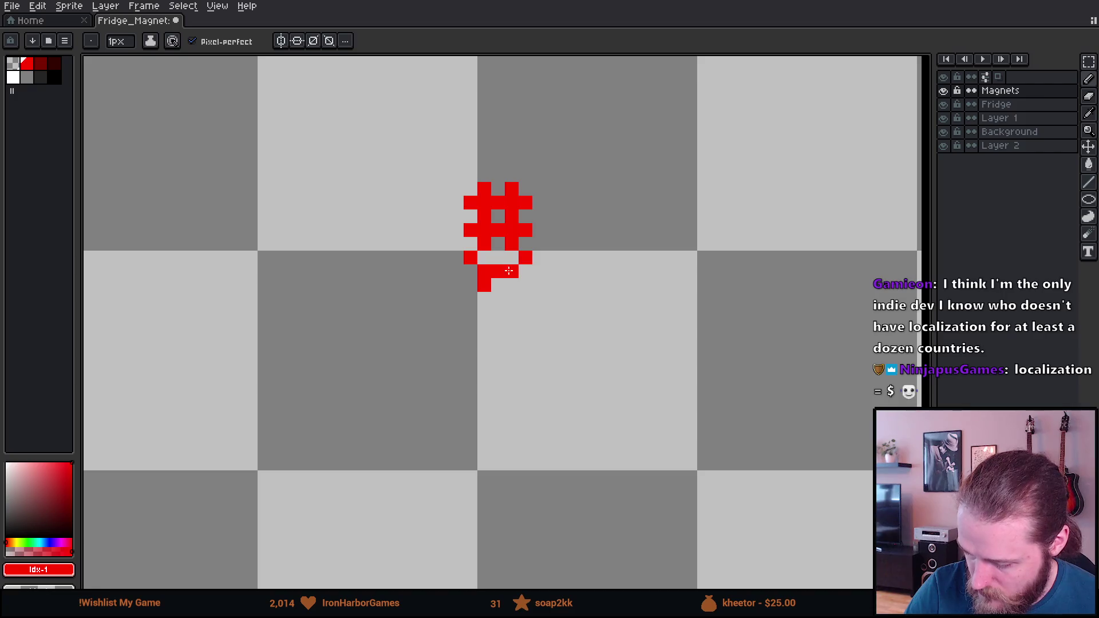
{"action": "left_click", "coordinate": [512, 285]}
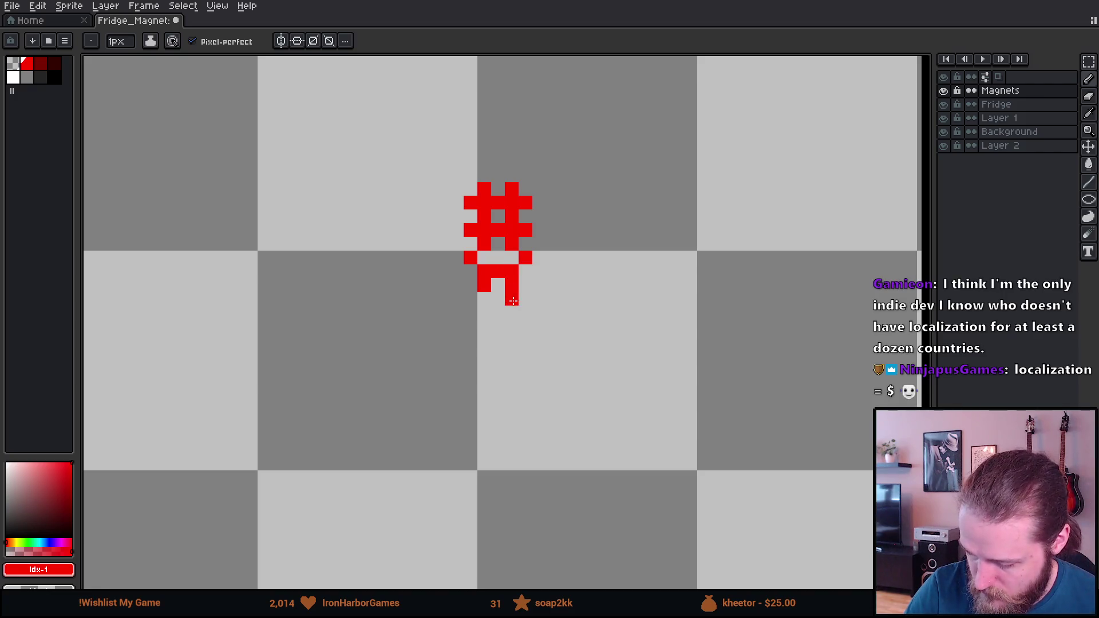
{"action": "mouse_move", "coordinate": [495, 299]}
{"action": "left_mouse_down"}
{"action": "mouse_move", "coordinate": [485, 299]}
{"action": "mouse_move", "coordinate": [487, 315]}
{"action": "mouse_move", "coordinate": [511, 325]}
{"action": "left_mouse_up"}
{"action": "left_click", "coordinate": [512, 299]}
{"action": "left_click", "coordinate": [539, 326]}
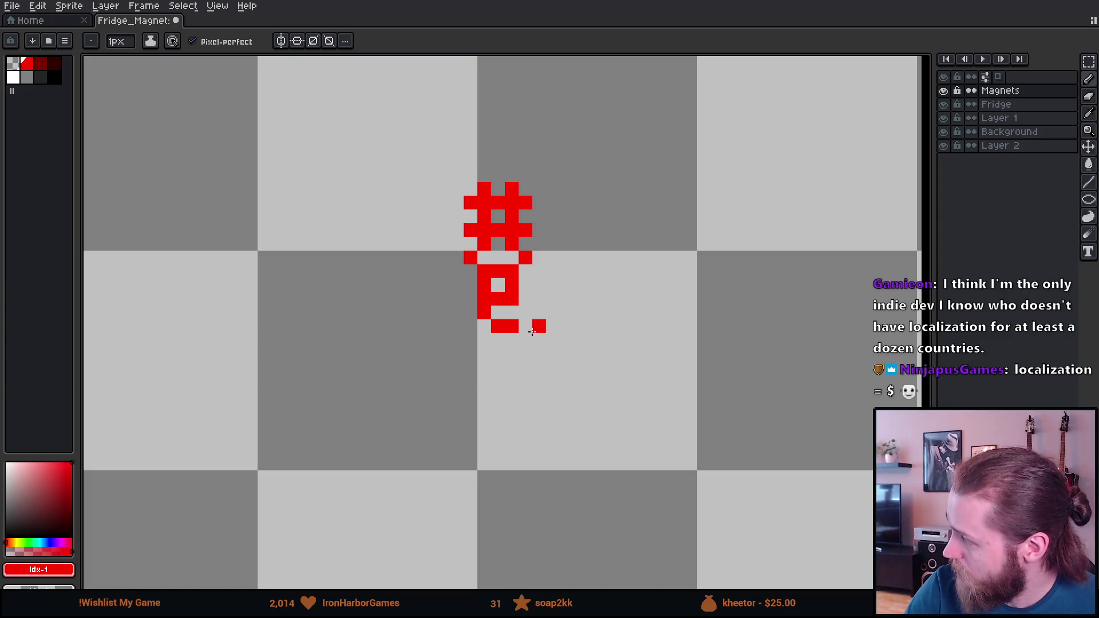
{"action": "left_click", "coordinate": [526, 326]}
{"action": "left_click", "coordinate": [539, 313]}
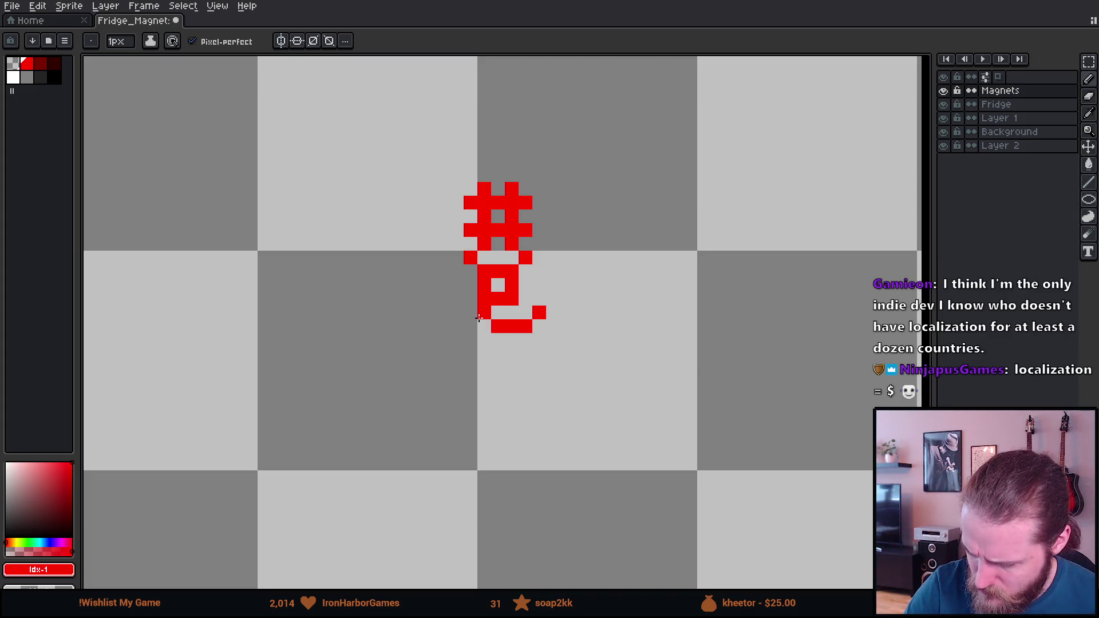
{"action": "left_click", "coordinate": [457, 271]}
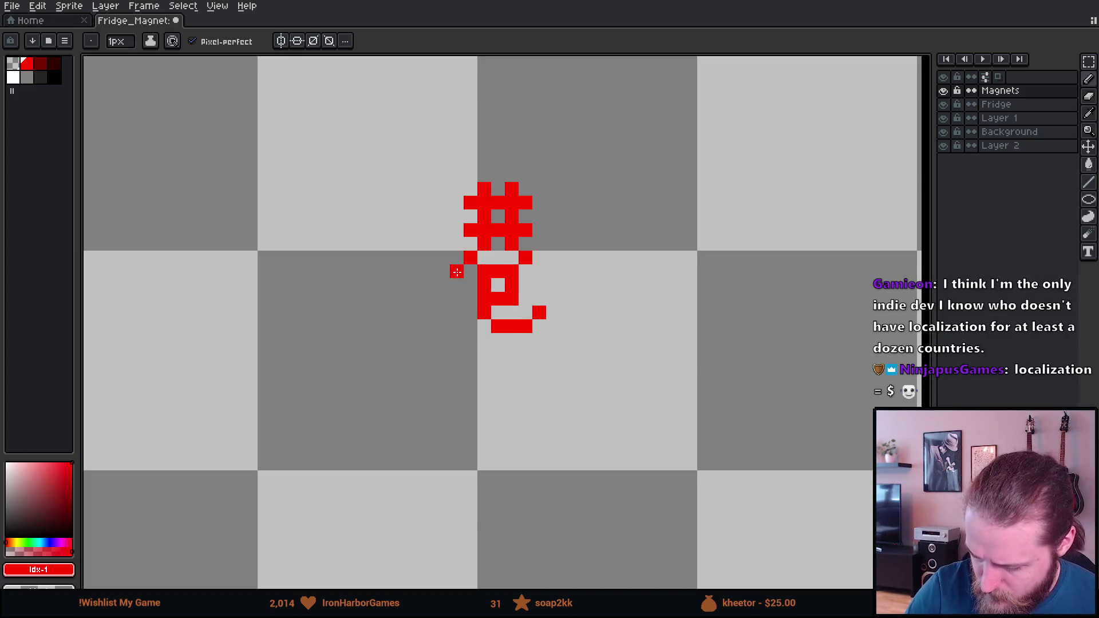
{"action": "left_click", "coordinate": [539, 271]}
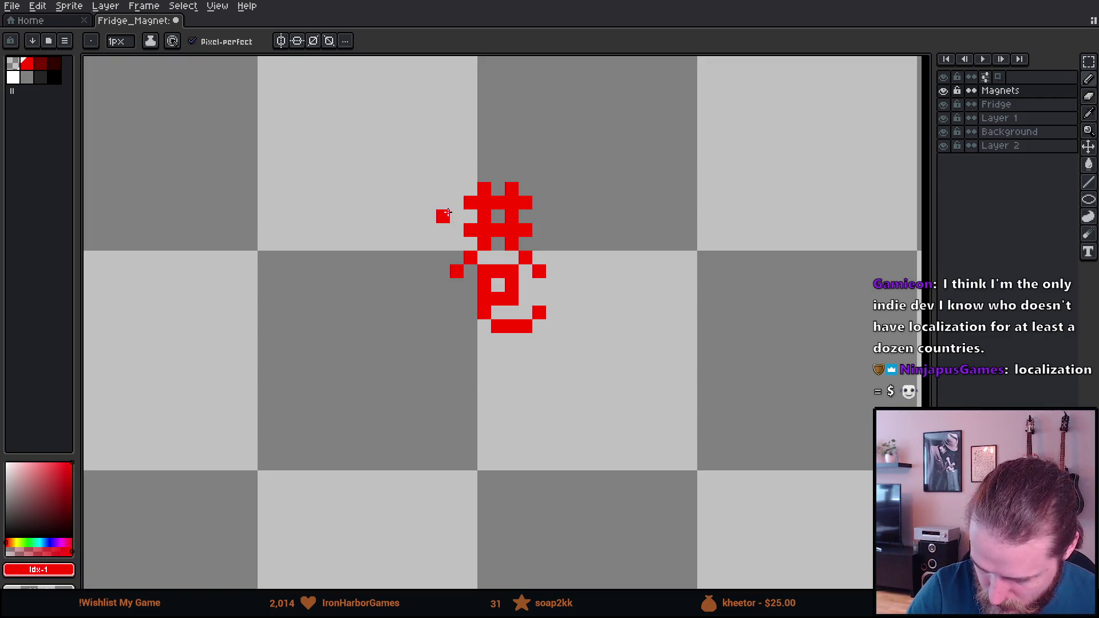
Start the water radical with two pixels, shift them up one pixel, and add another red pixel.
{"action": "left_click_drag", "start_coordinate": [443, 216], "coordinate": [429, 202]}
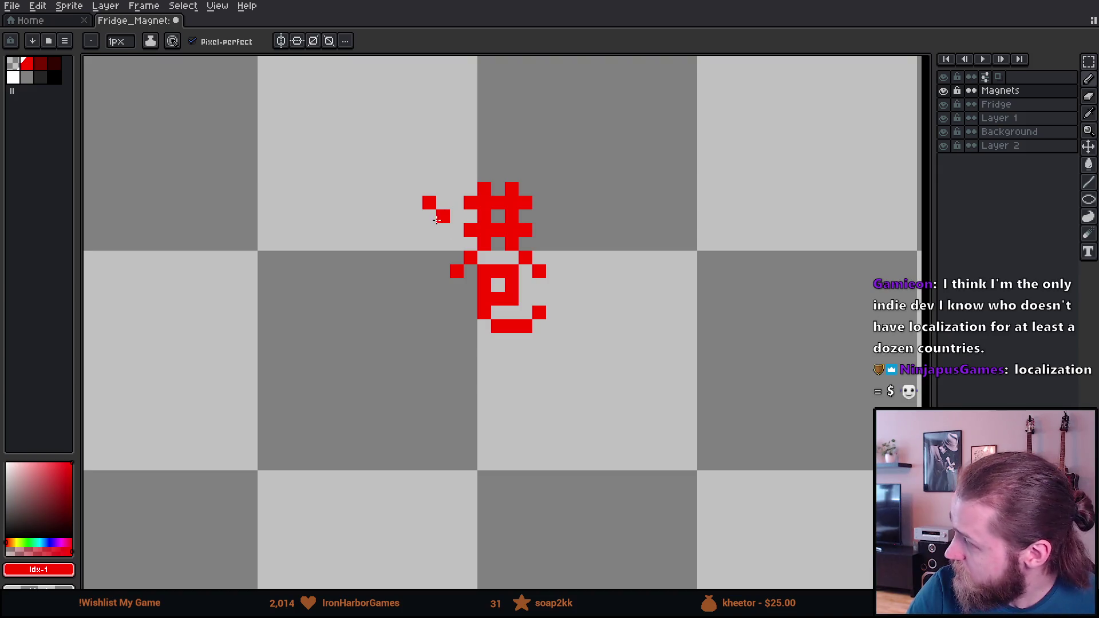
{"action": "key", "text": "m"}
{"action": "mouse_move", "coordinate": [393, 180]}
{"action": "left_mouse_down"}
{"action": "mouse_move", "coordinate": [453, 239]}
{"action": "mouse_move", "coordinate": [441, 222]}
{"action": "mouse_move", "coordinate": [429, 230]}
{"action": "left_mouse_up"}
{"action": "key", "text": "ctrl+d"}
{"action": "key", "text": "b"}
{"action": "key", "text": "v"}
{"action": "key", "text": "b"}
{"action": "key", "text": "ctrl+z"}
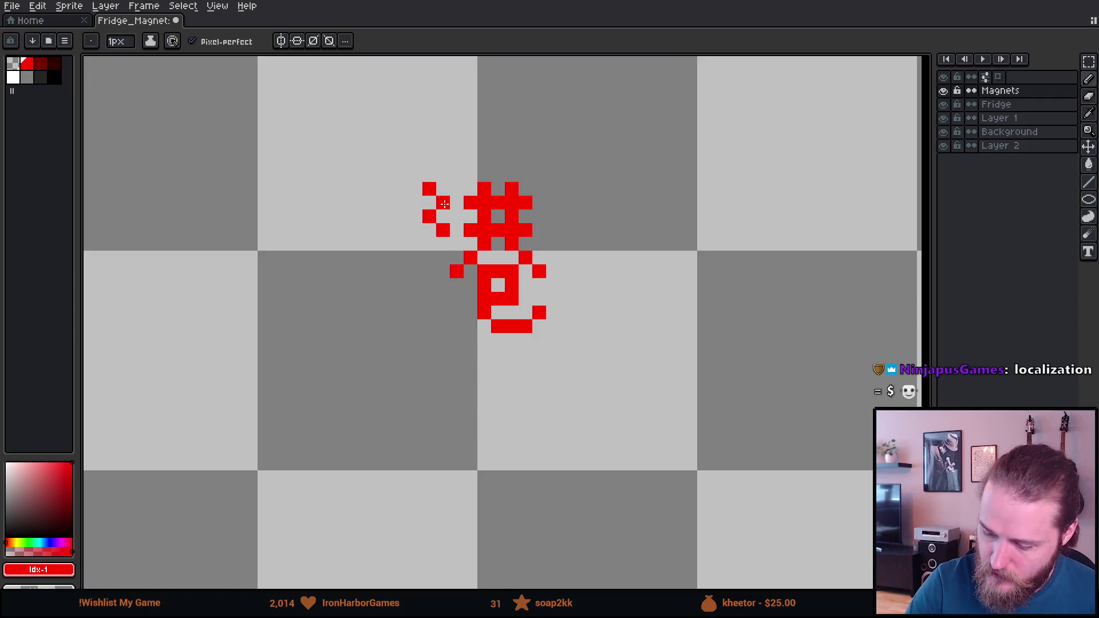
{"action": "left_click", "coordinate": [544, 301]}
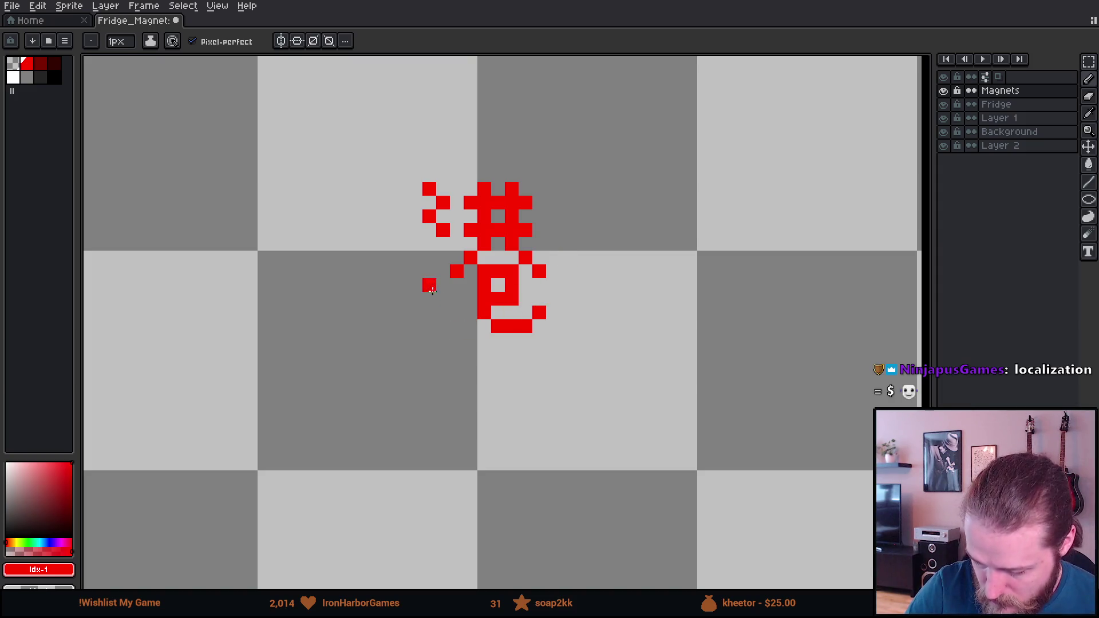
Draw the radical's lower stroke running diagonally down-left, trimming its bottom pixel.
{"action": "mouse_move", "coordinate": [430, 259]}
{"action": "left_mouse_down"}
{"action": "mouse_move", "coordinate": [432, 289]}
{"action": "mouse_move", "coordinate": [416, 301]}
{"action": "left_mouse_up"}
{"action": "right_click", "coordinate": [430, 285]}
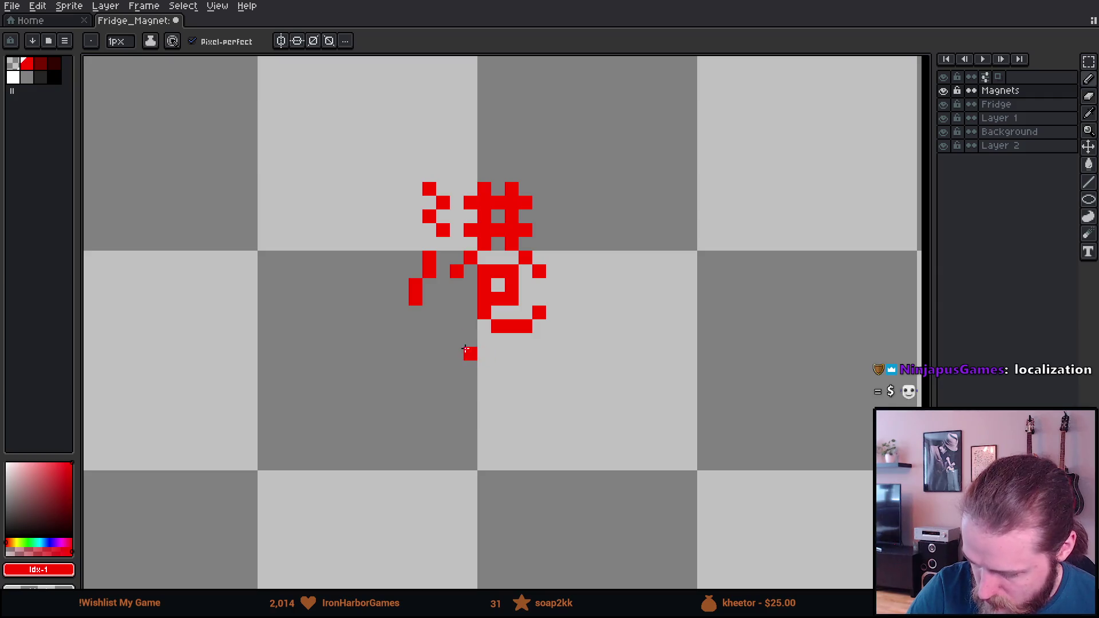
{"action": "left_click_drag", "start_coordinate": [402, 313], "coordinate": [402, 326]}
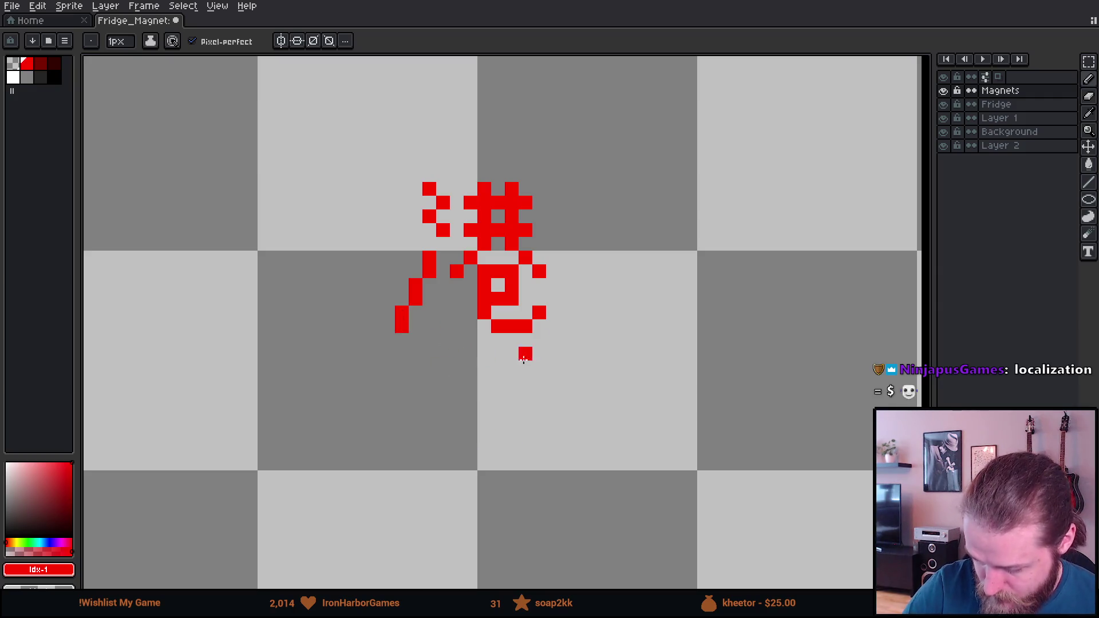
{"action": "left_click_drag", "start_coordinate": [579, 397], "coordinate": [645, 425]}
{"action": "left_click", "coordinate": [523, 313]}
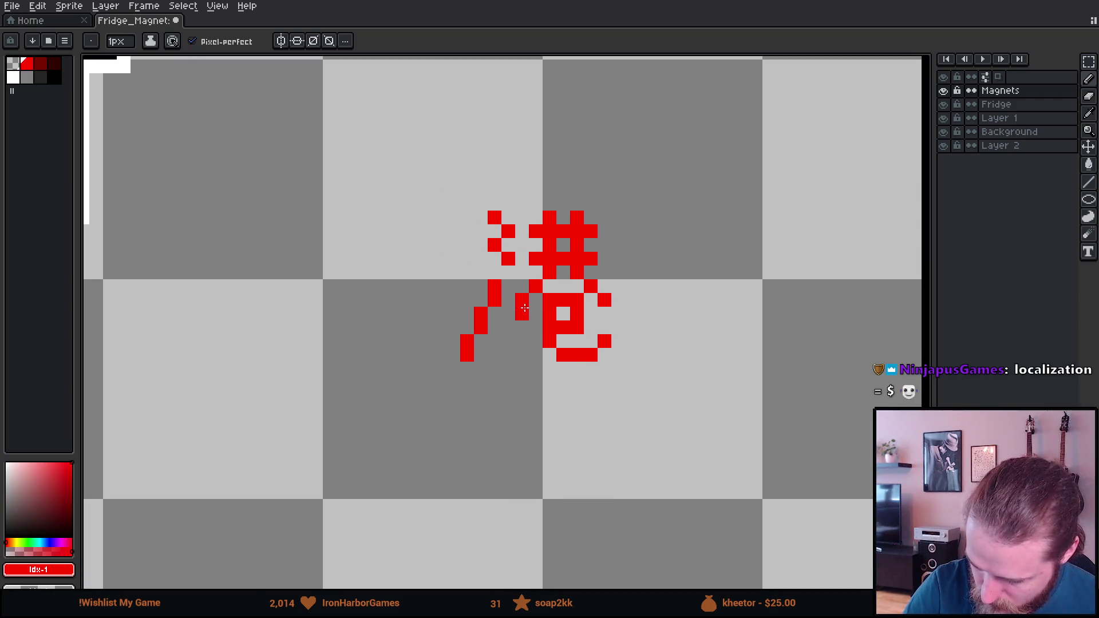
{"action": "mouse_move", "coordinate": [605, 395]}
{"action": "left_mouse_down"}
{"action": "mouse_move", "coordinate": [637, 427]}
{"action": "mouse_move", "coordinate": [695, 435]}
{"action": "mouse_move", "coordinate": [657, 446]}
{"action": "left_mouse_up"}
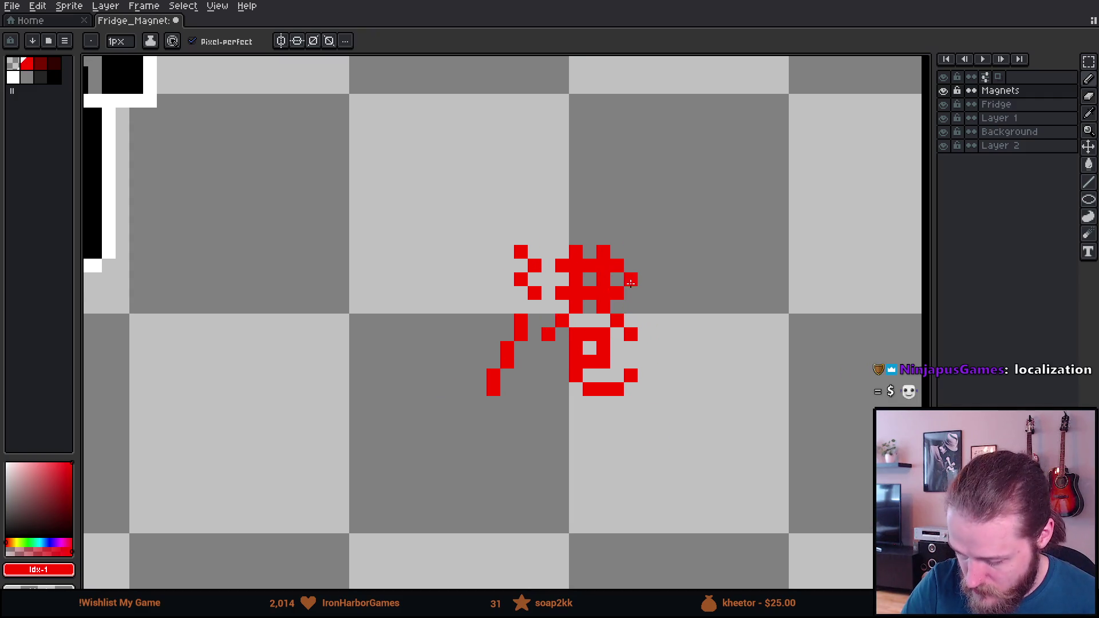
Nudge the diagonal radical stroke pieces sideways with the marquee so they join into one stroke.
{"action": "key", "text": "m"}
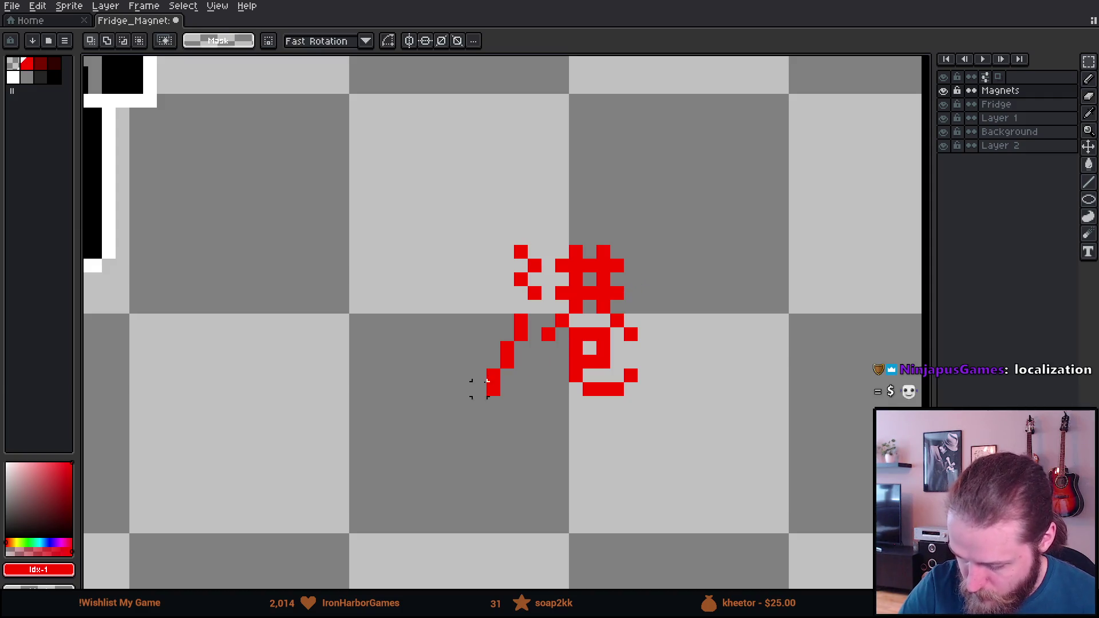
{"action": "left_click_drag", "start_coordinate": [479, 347], "coordinate": [533, 440]}
{"action": "key", "text": "Right"}
{"action": "left_click", "coordinate": [451, 387]}
{"action": "left_click_drag", "start_coordinate": [471, 367], "coordinate": [527, 444]}
{"action": "key", "text": "Right"}
{"action": "left_click", "coordinate": [466, 373]}
{"action": "left_click_drag", "start_coordinate": [498, 353], "coordinate": [541, 436]}
{"action": "key", "text": "Left"}
{"action": "left_click", "coordinate": [562, 416]}
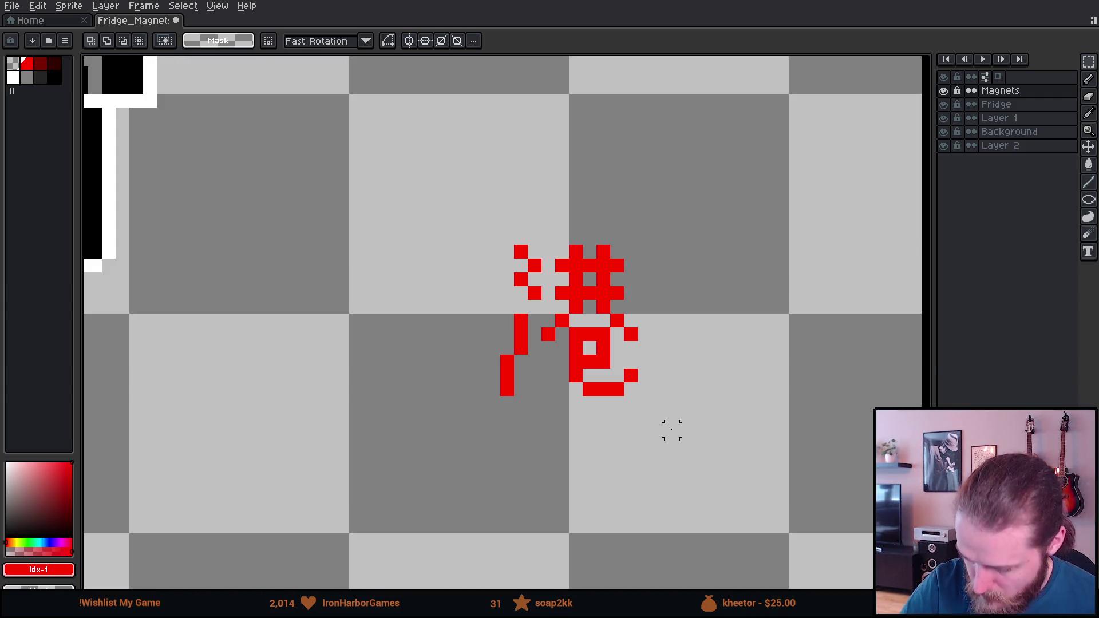
{"action": "mouse_move", "coordinate": [699, 416]}
{"action": "left_mouse_down"}
{"action": "mouse_move", "coordinate": [657, 437]}
{"action": "mouse_move", "coordinate": [662, 447]}
{"action": "left_mouse_up"}
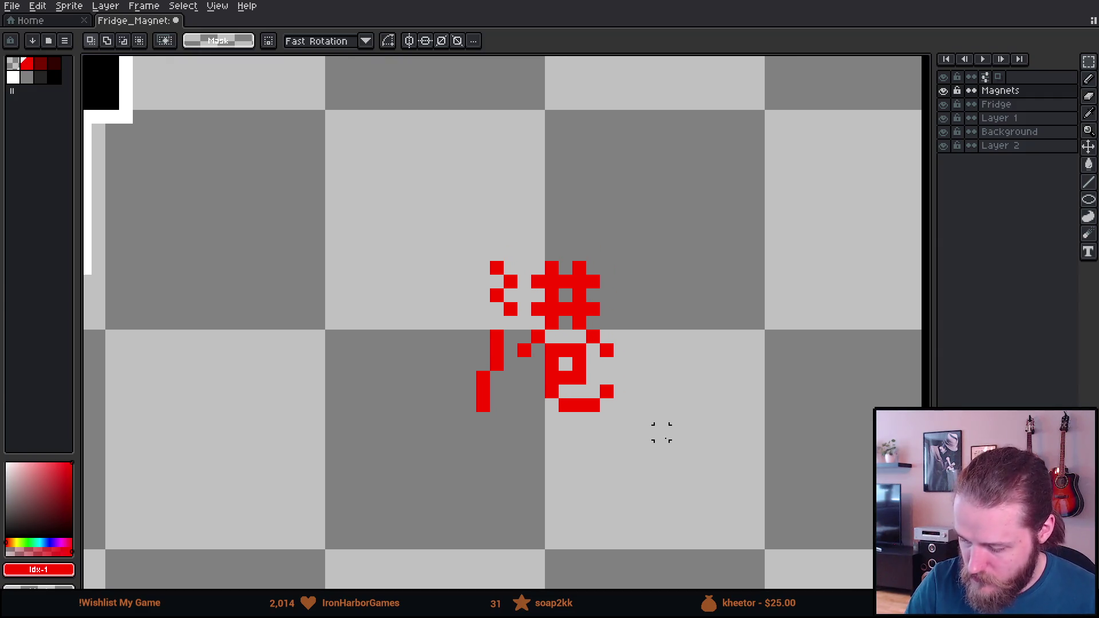
Add two pixels to the water radical and erase one stray pixel.
{"action": "key", "text": "b"}
{"action": "left_click", "coordinate": [496, 309]}
{"action": "left_click", "coordinate": [482, 295]}
{"action": "key", "text": "e"}
{"action": "left_click", "coordinate": [496, 295]}
{"action": "key", "text": "b"}
Move the radical's top pixel one step left and add a pixel to its top stroke.
{"action": "key", "text": "e"}
{"action": "left_click", "coordinate": [496, 267]}
{"action": "key", "text": "b"}
{"action": "left_click", "coordinate": [483, 267]}
{"action": "key", "text": "e"}
{"action": "mouse_move", "coordinate": [660, 389]}
{"action": "left_mouse_down"}
{"action": "mouse_move", "coordinate": [733, 350]}
{"action": "mouse_move", "coordinate": [647, 380]}
{"action": "mouse_move", "coordinate": [687, 387]}
{"action": "mouse_move", "coordinate": [774, 366]}
{"action": "left_mouse_up"}
{"action": "key", "text": "b"}
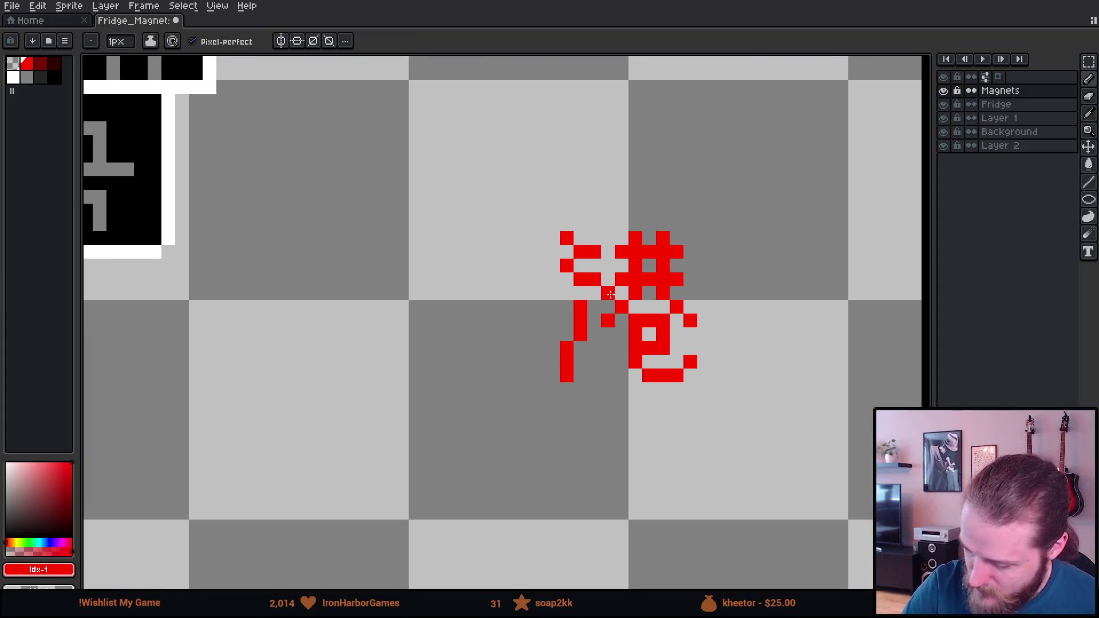
{"action": "left_click", "coordinate": [526, 237]}
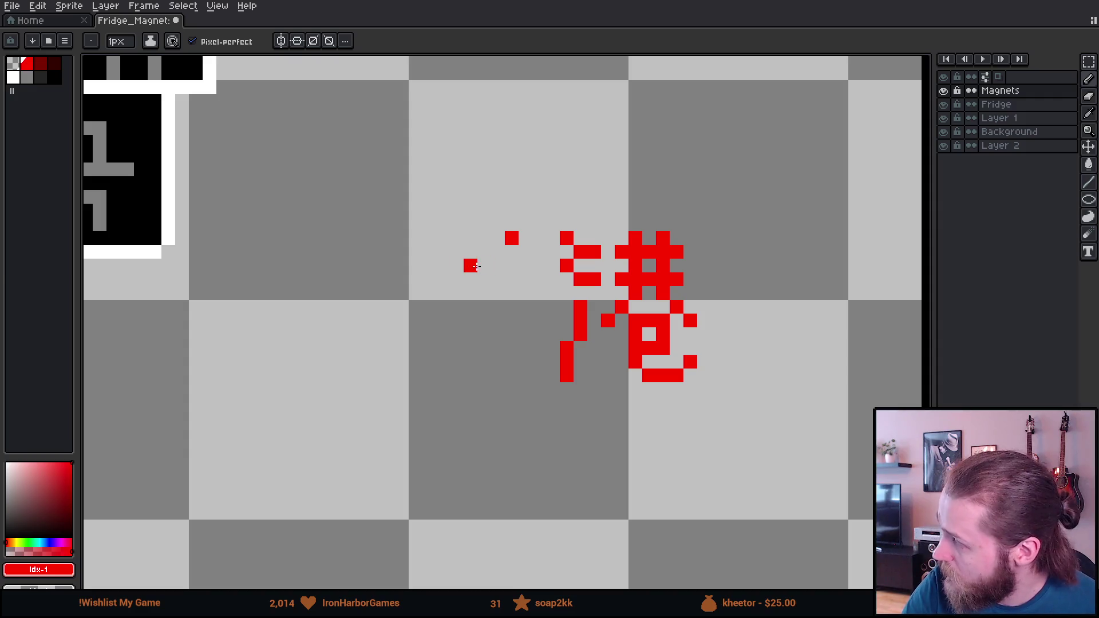
Draw 香's top bar, vertical stem and short right arm, trimming the bar's rightmost pixel.
{"action": "left_click", "coordinate": [456, 213], "text": "shift"}
{"action": "left_click", "coordinate": [415, 238], "text": "shift"}
{"action": "mouse_move", "coordinate": [461, 254]}
{"action": "left_mouse_down"}
{"action": "mouse_move", "coordinate": [457, 350]}
{"action": "mouse_move", "coordinate": [454, 305]}
{"action": "left_mouse_up"}
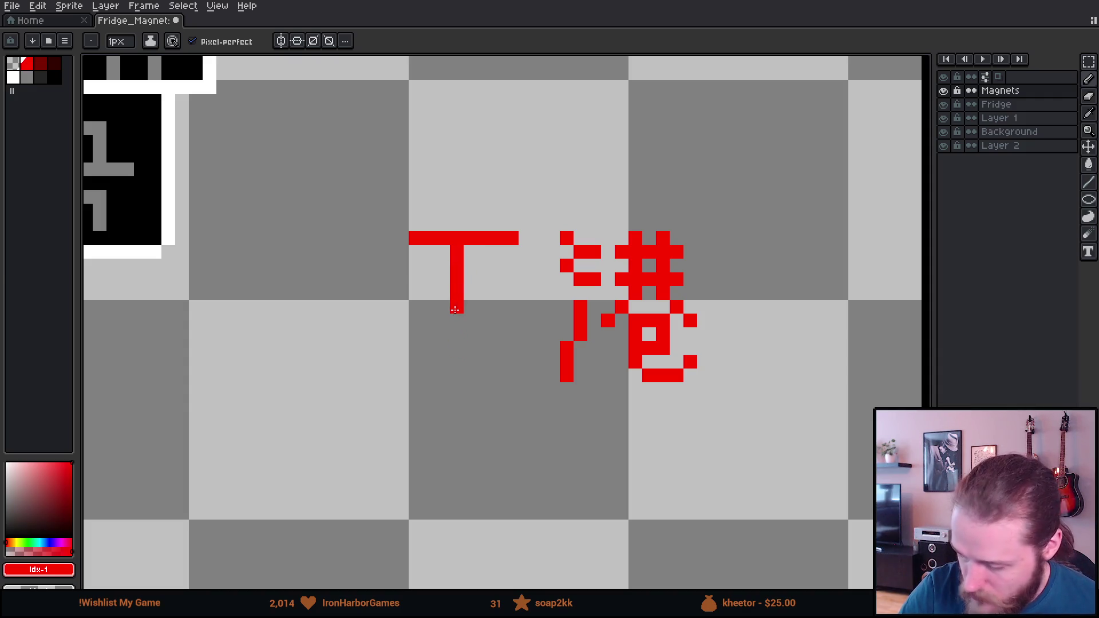
{"action": "left_click", "coordinate": [470, 264]}
{"action": "left_click", "coordinate": [484, 265]}
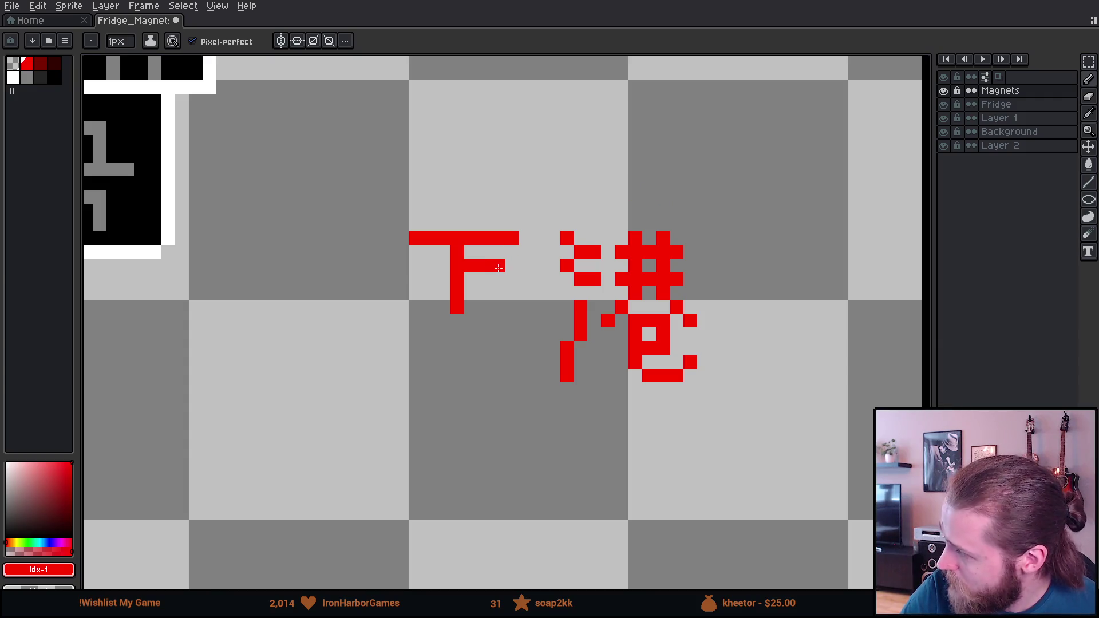
{"action": "left_click", "coordinate": [511, 266]}
{"action": "key", "text": "e"}
{"action": "left_click", "coordinate": [511, 238]}
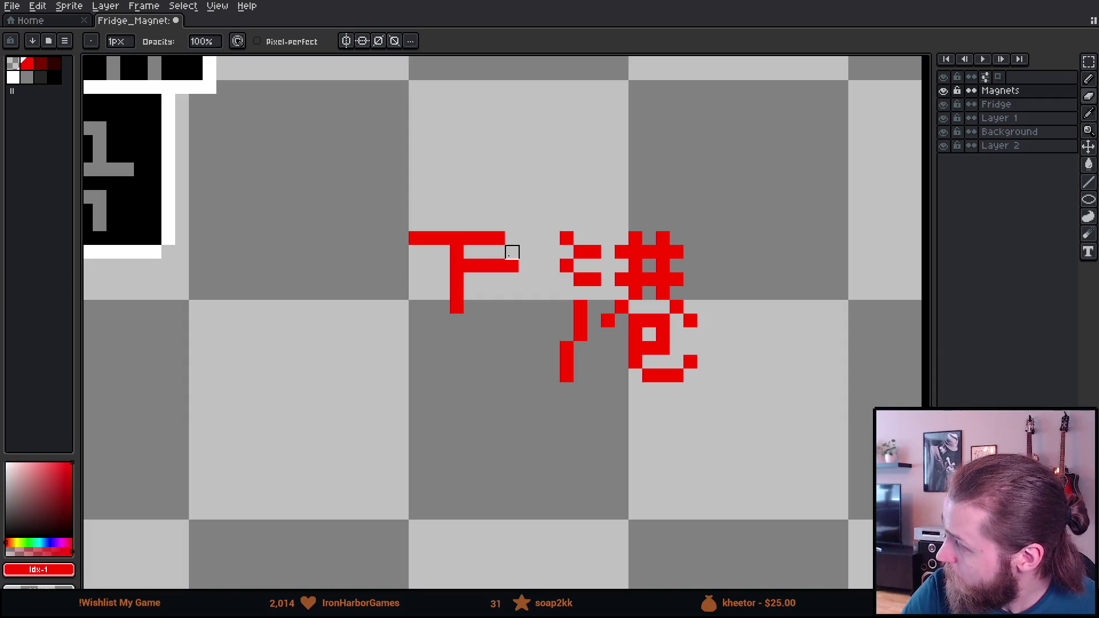
{"action": "key", "text": "b"}
Add 香's crossbar extending left of the stem and its left and right legs.
{"action": "left_click_drag", "start_coordinate": [443, 266], "coordinate": [402, 265]}
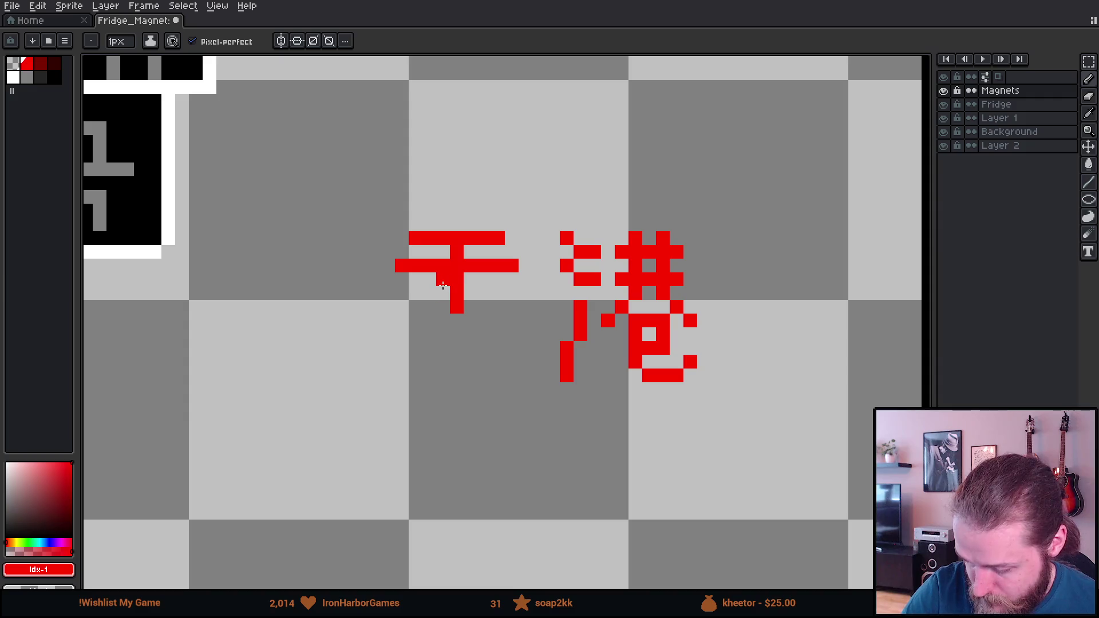
{"action": "left_click_drag", "start_coordinate": [443, 283], "coordinate": [401, 321]}
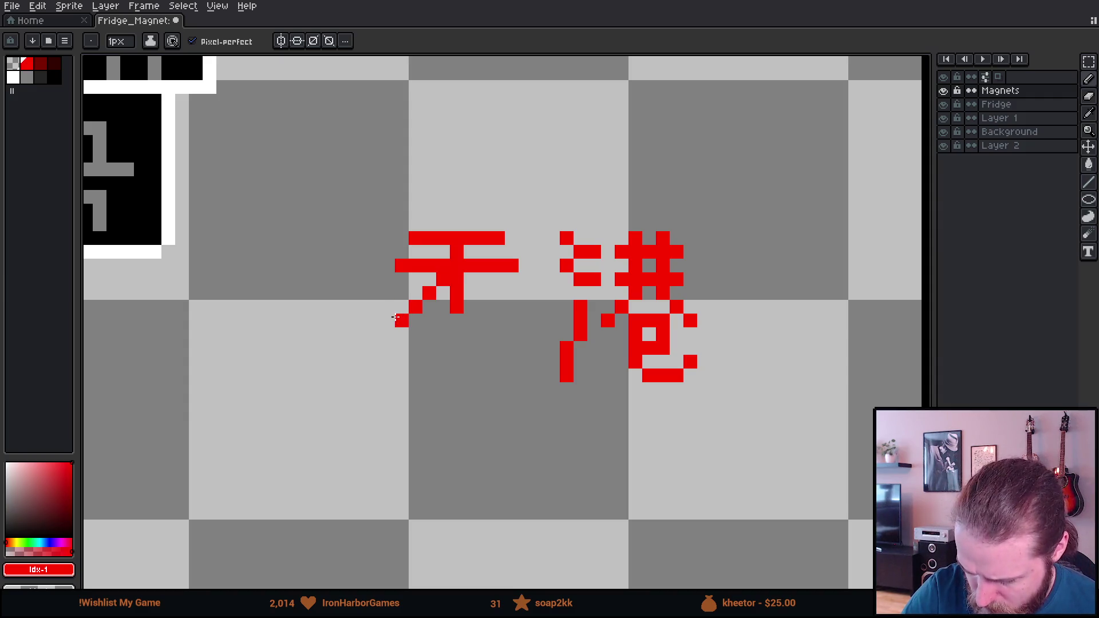
{"action": "left_click", "coordinate": [388, 320]}
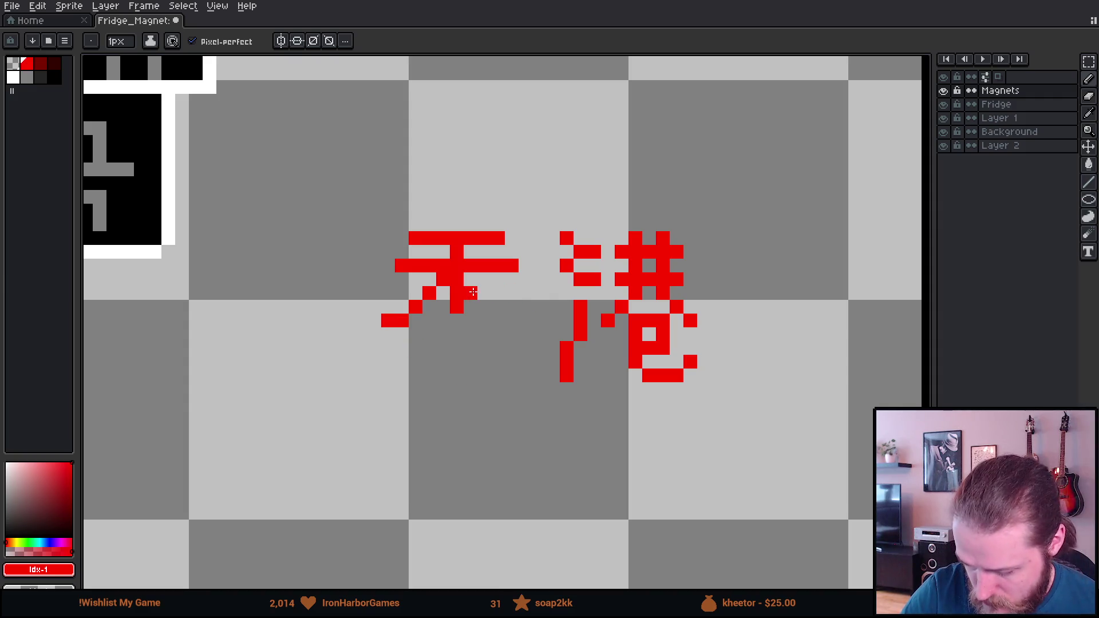
{"action": "left_click_drag", "start_coordinate": [484, 292], "coordinate": [518, 325]}
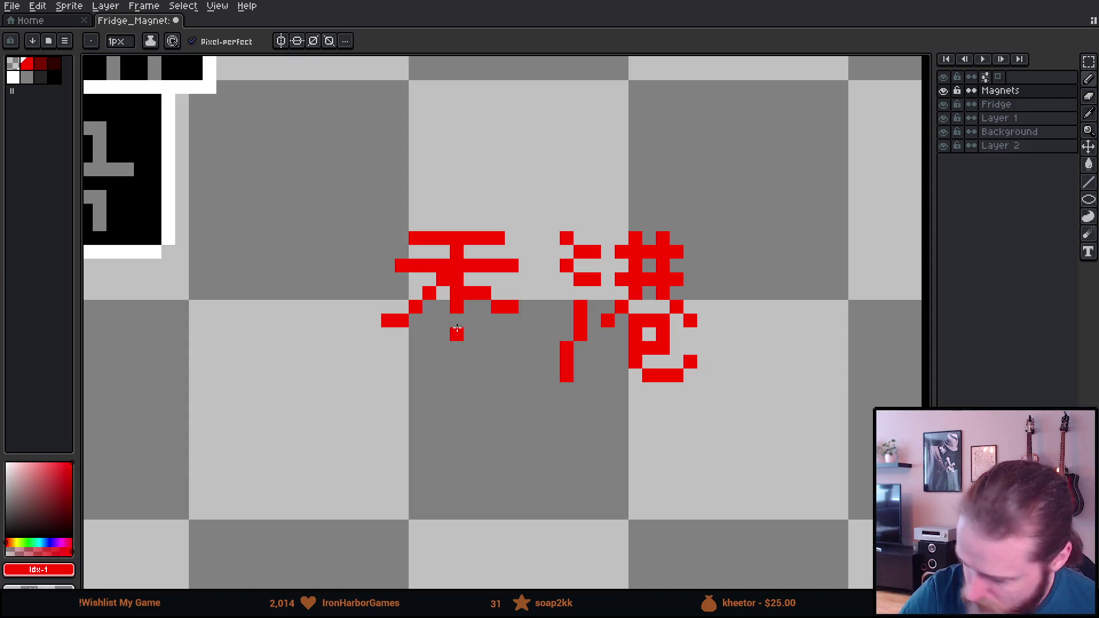
Draw the strokes of 香's lower box with a horizontal bar, undoing a stray foot pixel.
{"action": "mouse_move", "coordinate": [460, 336]}
{"action": "left_mouse_down"}
{"action": "mouse_move", "coordinate": [458, 322]}
{"action": "mouse_move", "coordinate": [470, 335]}
{"action": "mouse_move", "coordinate": [421, 335]}
{"action": "mouse_move", "coordinate": [429, 389]}
{"action": "left_mouse_up"}
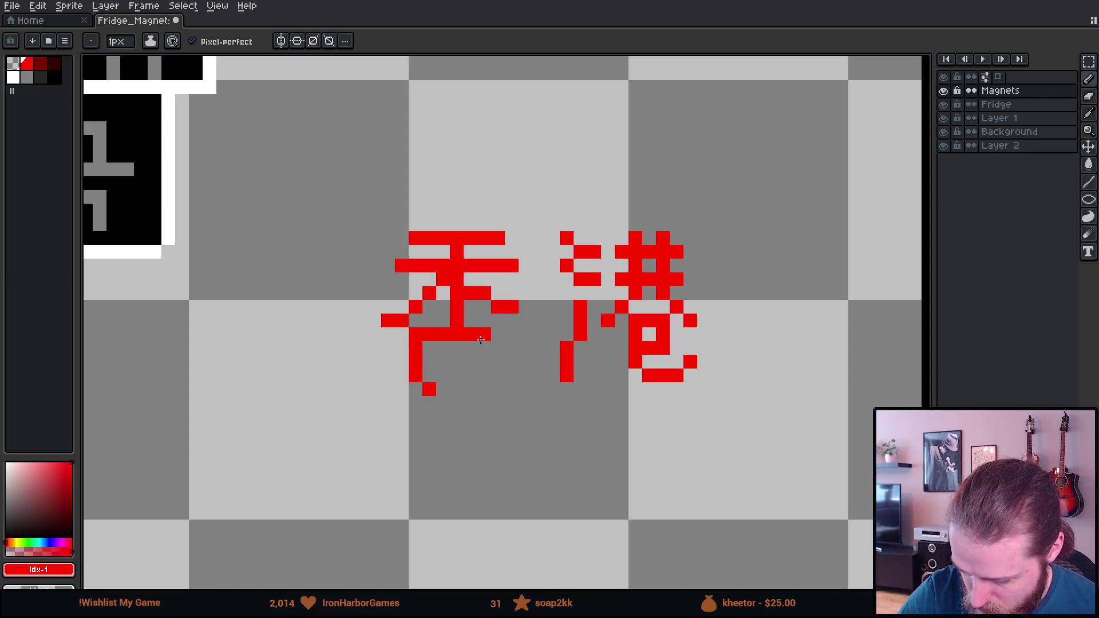
{"action": "mouse_move", "coordinate": [481, 334]}
{"action": "left_mouse_down"}
{"action": "mouse_move", "coordinate": [497, 339]}
{"action": "mouse_move", "coordinate": [498, 389]}
{"action": "left_mouse_up"}
{"action": "left_click", "coordinate": [415, 389]}
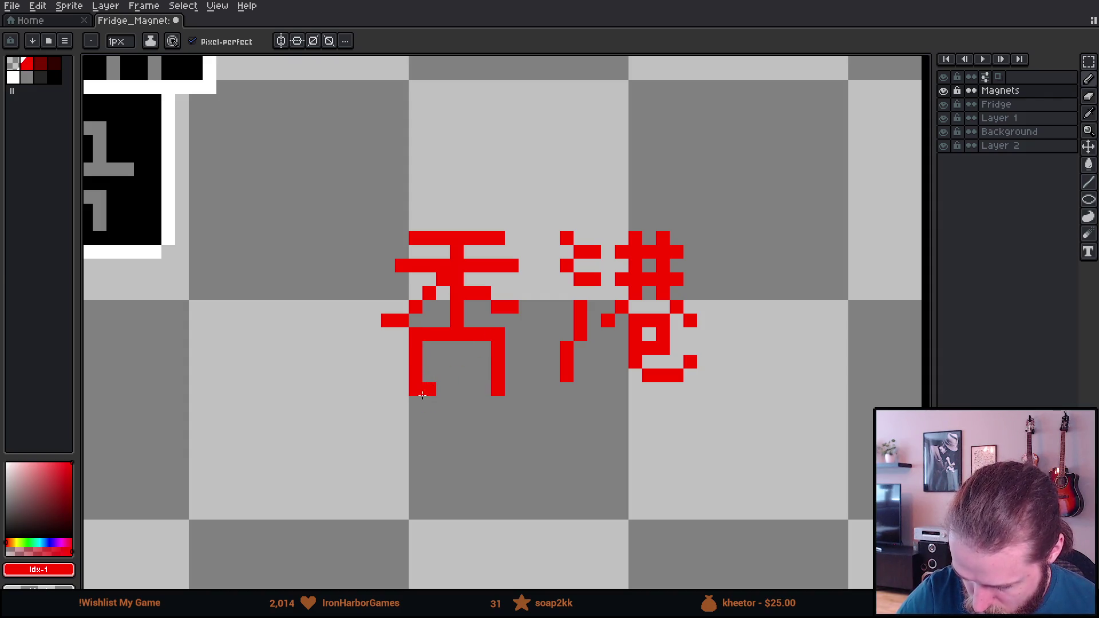
{"action": "key", "text": "ctrl+z"}
{"action": "left_click_drag", "start_coordinate": [426, 375], "coordinate": [484, 374]}
{"action": "mouse_move", "coordinate": [415, 402]}
{"action": "left_mouse_down"}
{"action": "mouse_move", "coordinate": [414, 420]}
{"action": "mouse_move", "coordinate": [502, 422]}
{"action": "mouse_move", "coordinate": [414, 429]}
{"action": "mouse_move", "coordinate": [441, 375]}
{"action": "mouse_move", "coordinate": [484, 390]}
{"action": "mouse_move", "coordinate": [510, 441]}
{"action": "mouse_move", "coordinate": [498, 334]}
{"action": "mouse_move", "coordinate": [481, 356]}
{"action": "mouse_move", "coordinate": [429, 362]}
{"action": "mouse_move", "coordinate": [429, 333]}
{"action": "left_mouse_up"}
{"action": "left_click", "coordinate": [498, 404]}
Close 香's lower box and erase the stray foot pixels beneath it.
{"action": "key", "text": "e"}
{"action": "left_click", "coordinate": [429, 417]}
{"action": "key", "text": "b"}
{"action": "mouse_move", "coordinate": [430, 376]}
{"action": "left_mouse_down"}
{"action": "mouse_move", "coordinate": [429, 390]}
{"action": "mouse_move", "coordinate": [484, 389]}
{"action": "mouse_move", "coordinate": [483, 401]}
{"action": "left_mouse_up"}
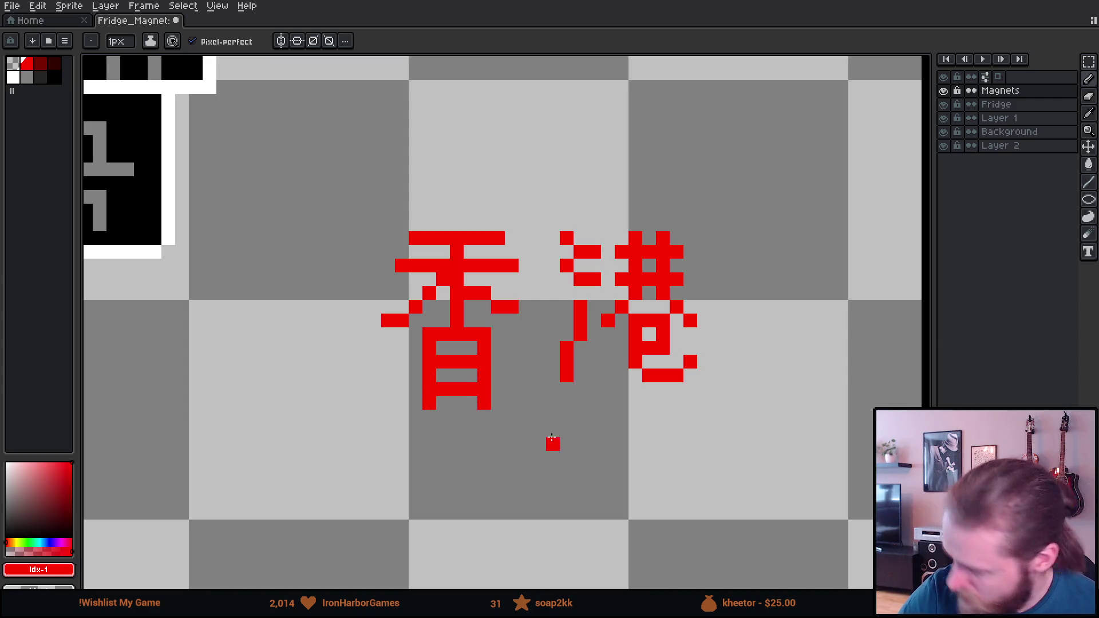
{"action": "key", "text": "e"}
{"action": "left_click", "coordinate": [484, 402]}
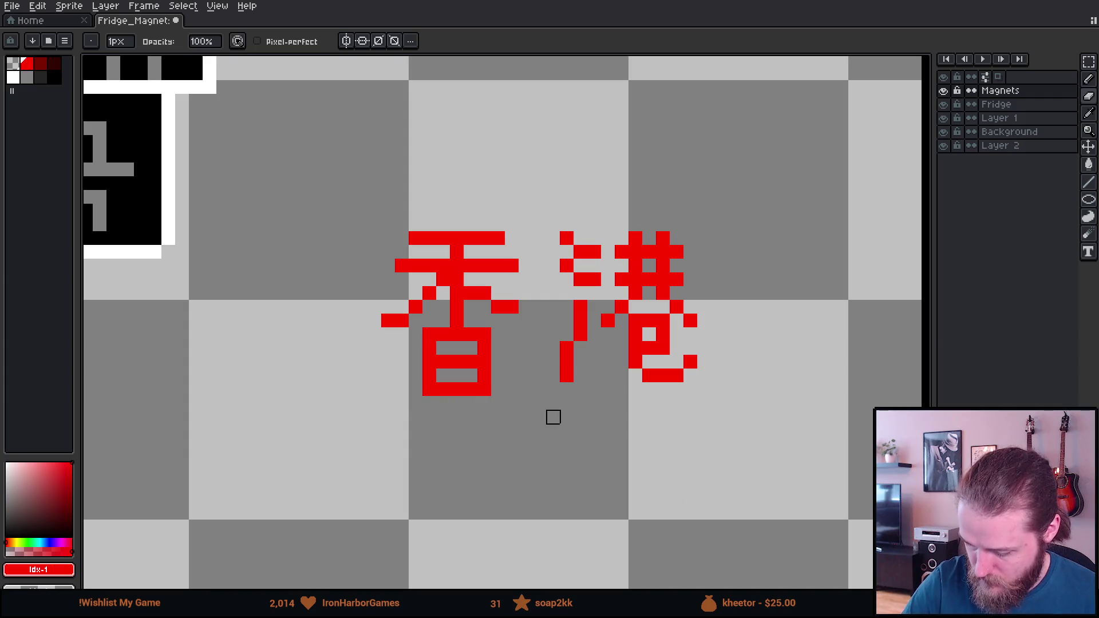
Marquee-select 香's lower box, drag it up one pixel, and deselect.
{"action": "scroll", "coordinate": [693, 474], "scroll_direction": "up", "scroll_amount": 1}
{"action": "scroll", "coordinate": [693, 473], "scroll_direction": "right", "scroll_amount": 1}
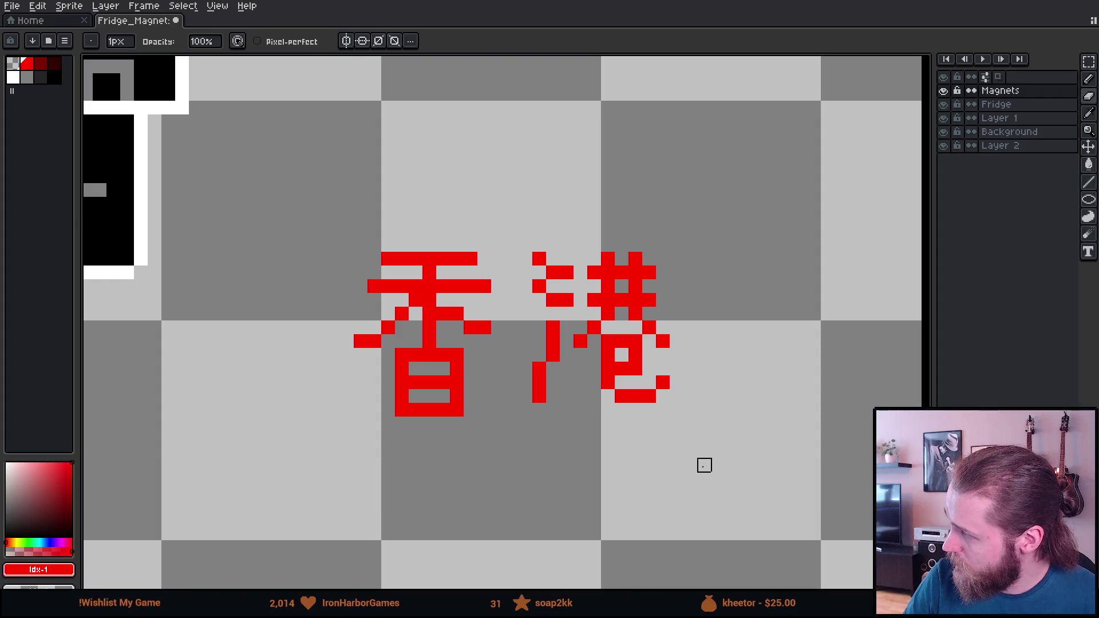
{"action": "mouse_move", "coordinate": [704, 479]}
{"action": "left_mouse_down"}
{"action": "mouse_move", "coordinate": [664, 458]}
{"action": "mouse_move", "coordinate": [697, 466]}
{"action": "left_mouse_up"}
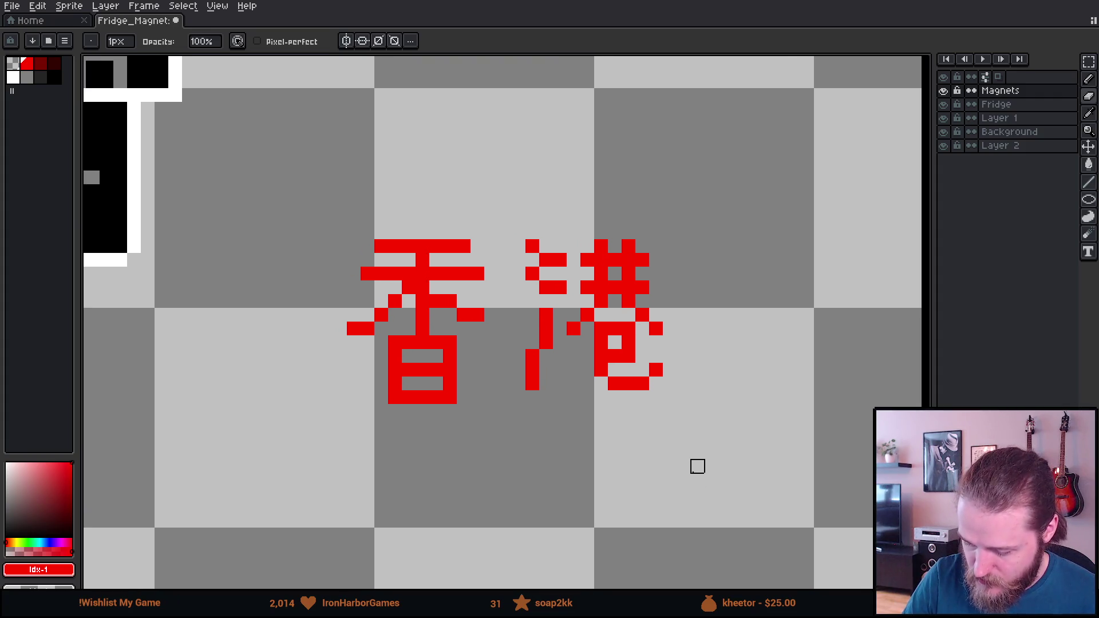
{"action": "key", "text": "m"}
{"action": "mouse_move", "coordinate": [386, 331]}
{"action": "left_mouse_down"}
{"action": "mouse_move", "coordinate": [412, 377]}
{"action": "mouse_move", "coordinate": [487, 435]}
{"action": "left_mouse_up"}
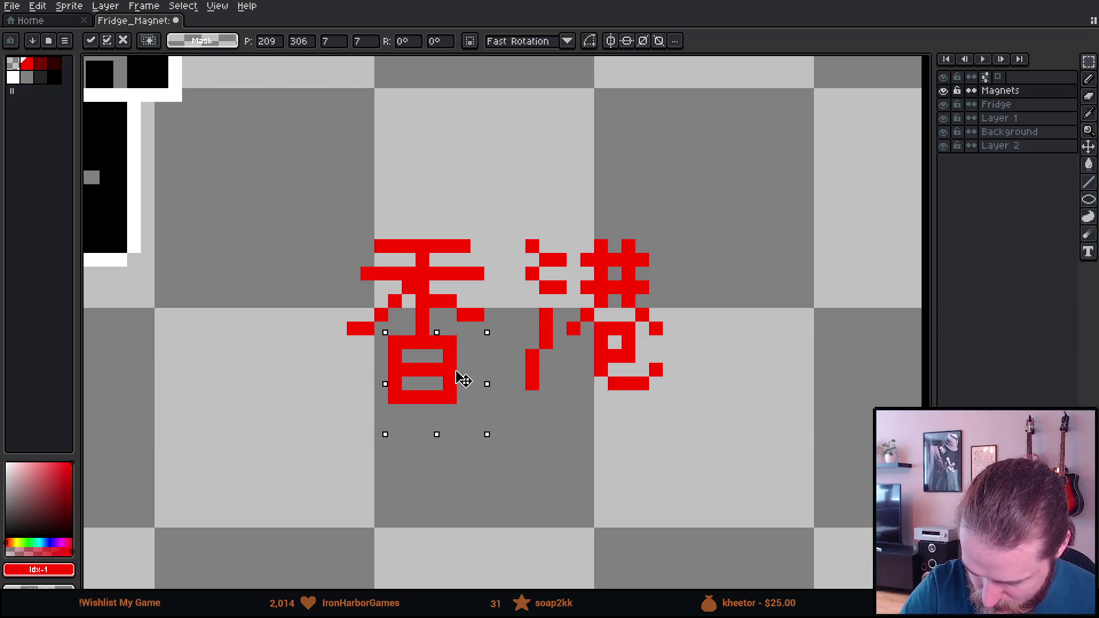
{"action": "left_click", "coordinate": [461, 378]}
{"action": "left_click", "coordinate": [457, 349]}
{"action": "left_click_drag", "start_coordinate": [389, 335], "coordinate": [487, 460]}
{"action": "left_click_drag", "start_coordinate": [437, 393], "coordinate": [436, 380]}
{"action": "left_click", "coordinate": [490, 274]}
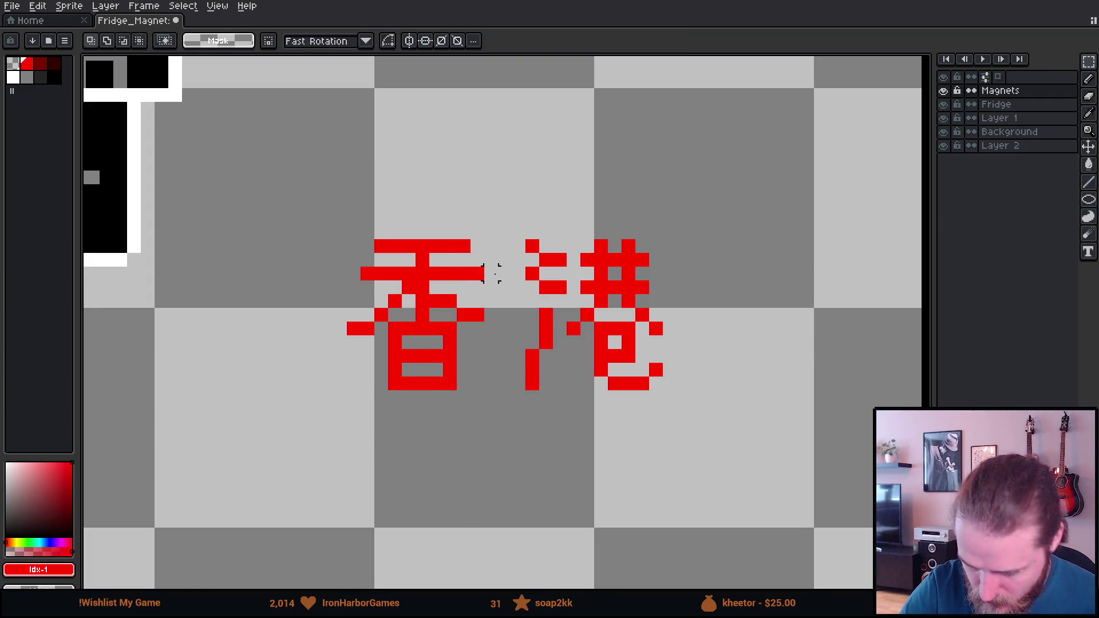
{"action": "scroll", "coordinate": [546, 319], "scroll_direction": "down", "scroll_amount": 7}
{"action": "scroll", "coordinate": [649, 433], "scroll_direction": "up", "scroll_amount": 1}
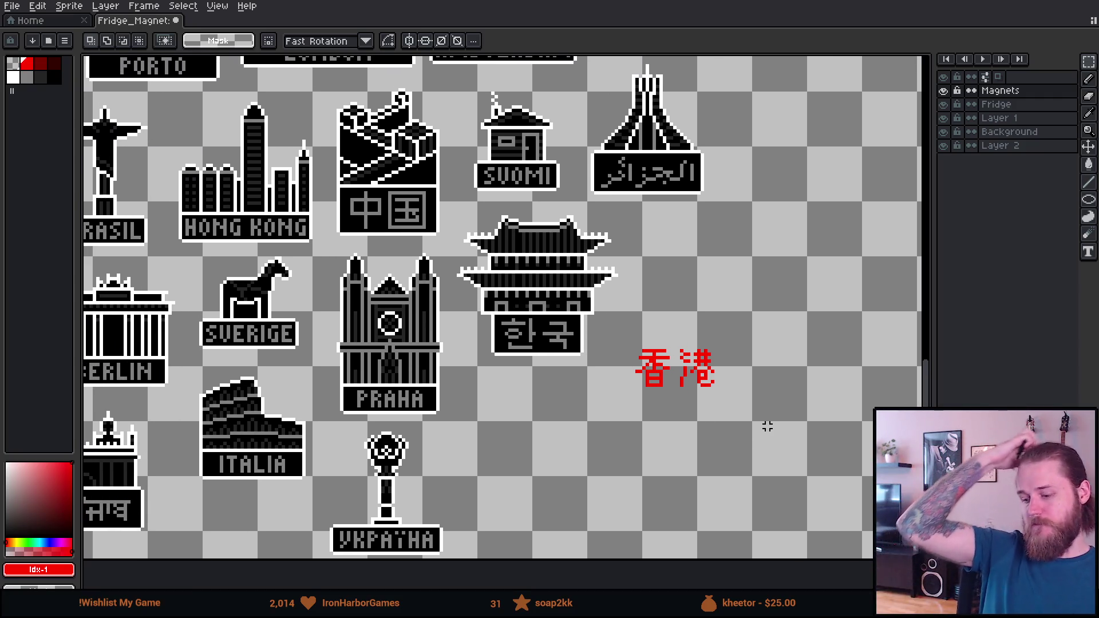
Sample black from the Algeria sign, test it on two sign pixels, then restore them to grey.
{"action": "mouse_move", "coordinate": [533, 422]}
{"action": "left_mouse_down"}
{"action": "mouse_move", "coordinate": [588, 454]}
{"action": "mouse_move", "coordinate": [515, 508]}
{"action": "mouse_move", "coordinate": [505, 503]}
{"action": "left_mouse_up"}
{"action": "scroll", "coordinate": [608, 245], "scroll_direction": "up", "scroll_amount": 2}
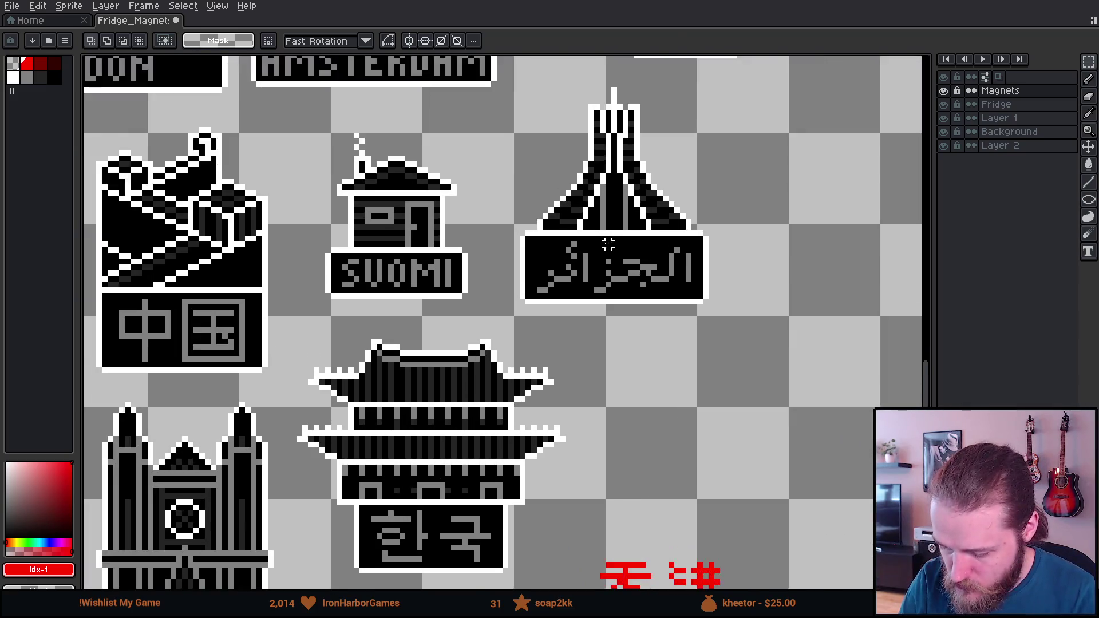
{"action": "scroll", "coordinate": [608, 244], "scroll_direction": "up", "scroll_amount": 4}
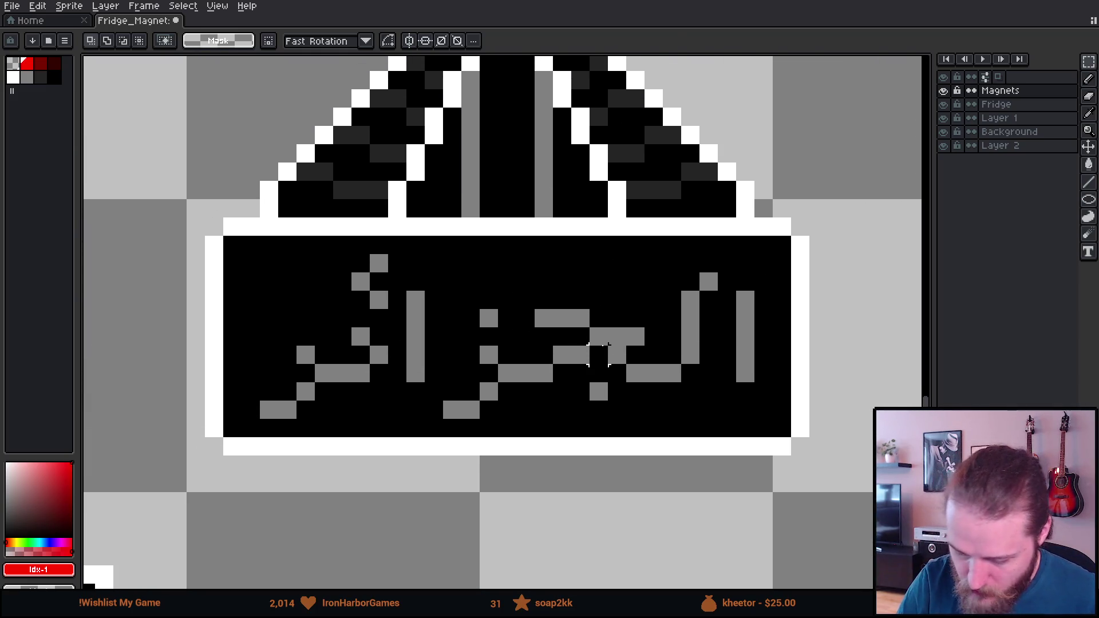
{"action": "left_click", "coordinate": [404, 265], "text": "alt"}
{"action": "left_click", "coordinate": [378, 300]}
{"action": "left_click", "coordinate": [378, 263]}
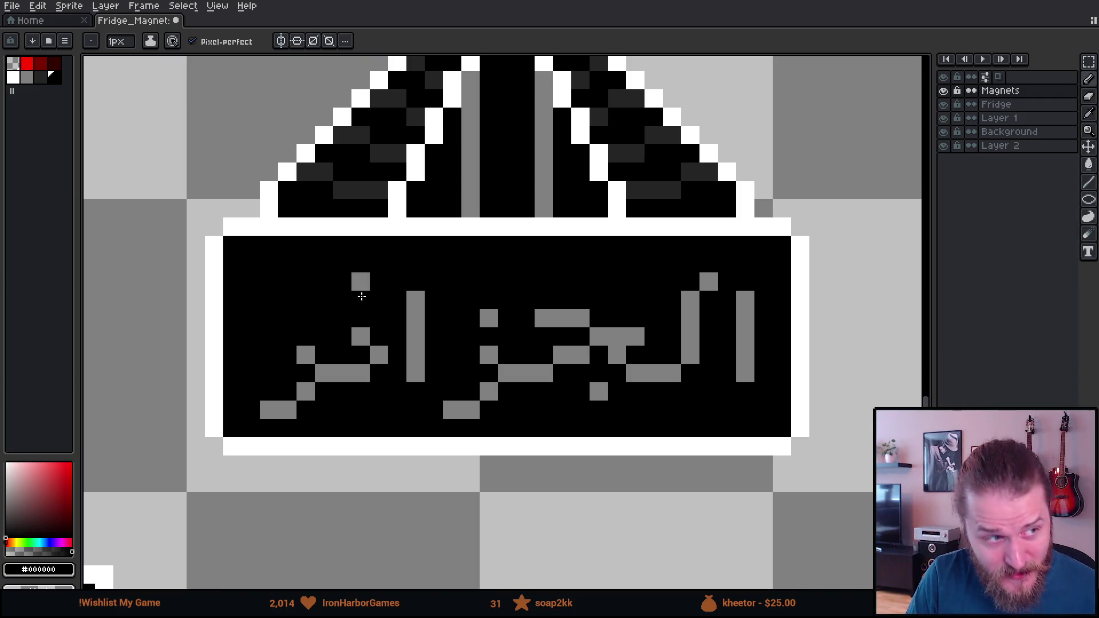
{"action": "left_click", "coordinate": [378, 264]}
{"action": "left_click", "coordinate": [379, 299]}
{"action": "scroll", "coordinate": [579, 387], "scroll_direction": "down", "scroll_amount": 5}
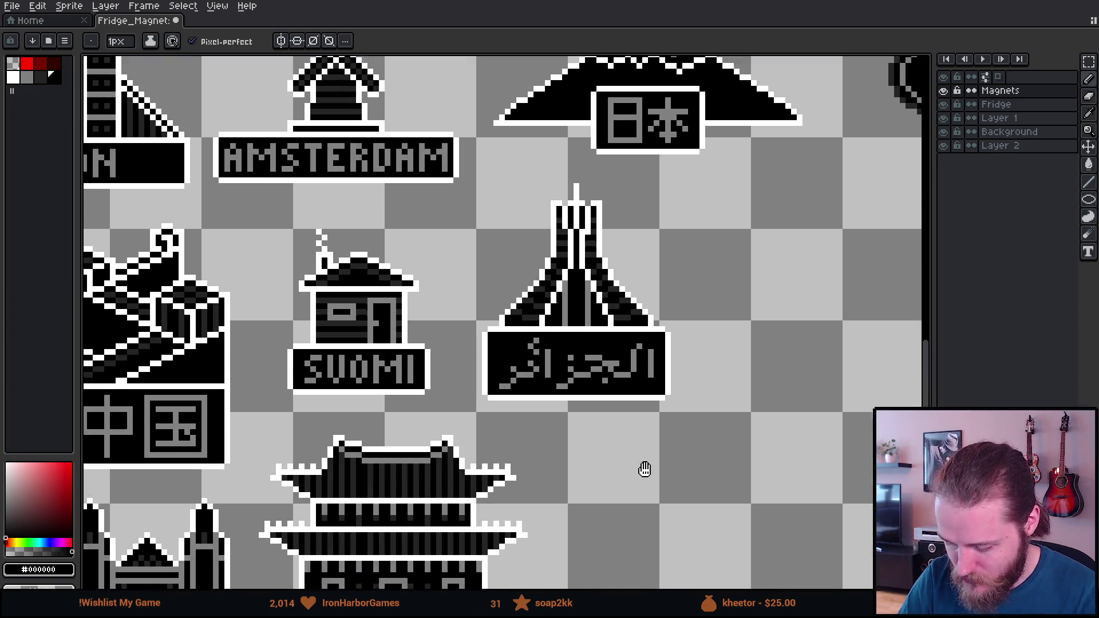
{"action": "left_click_drag", "start_coordinate": [645, 469], "coordinate": [537, 135]}
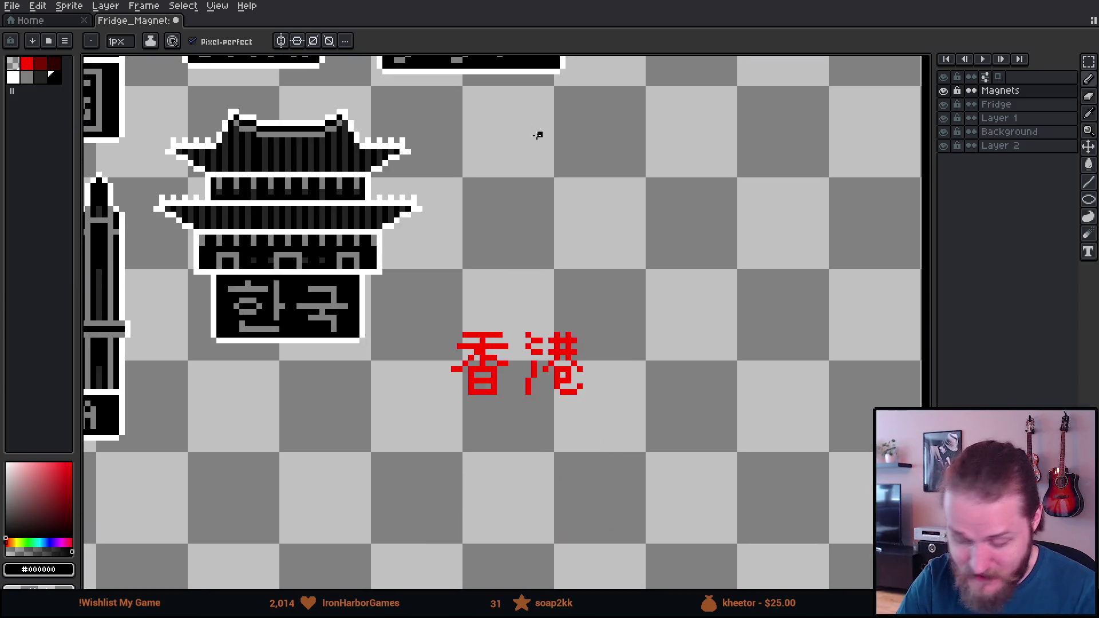
{"action": "scroll", "coordinate": [603, 401], "scroll_direction": "up", "scroll_amount": 3}
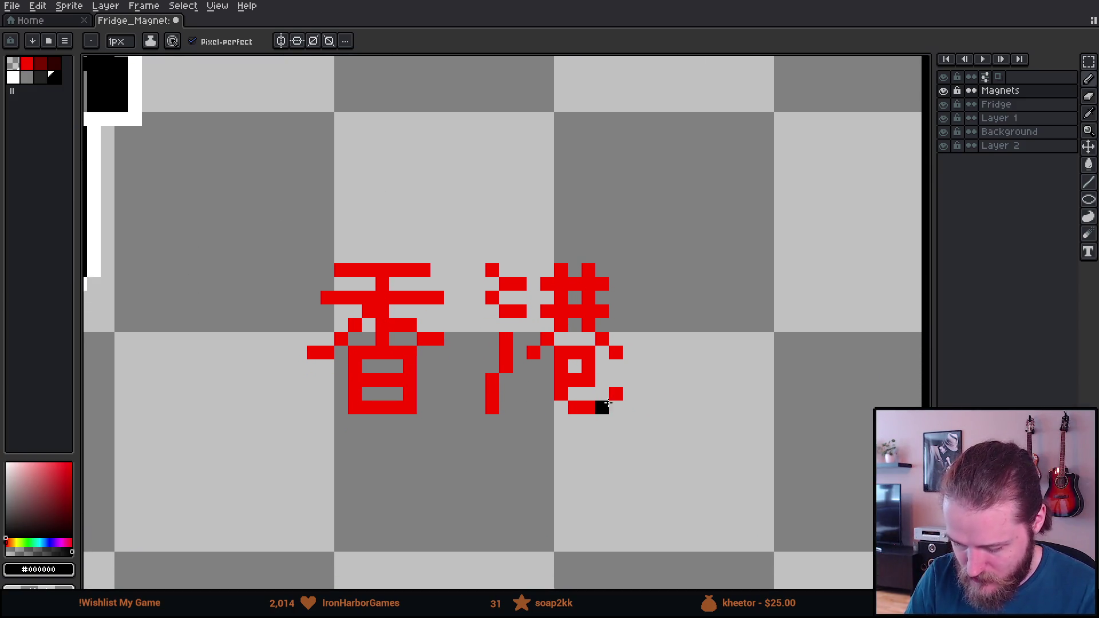
{"action": "scroll", "coordinate": [607, 397], "scroll_direction": "down", "scroll_amount": 2}
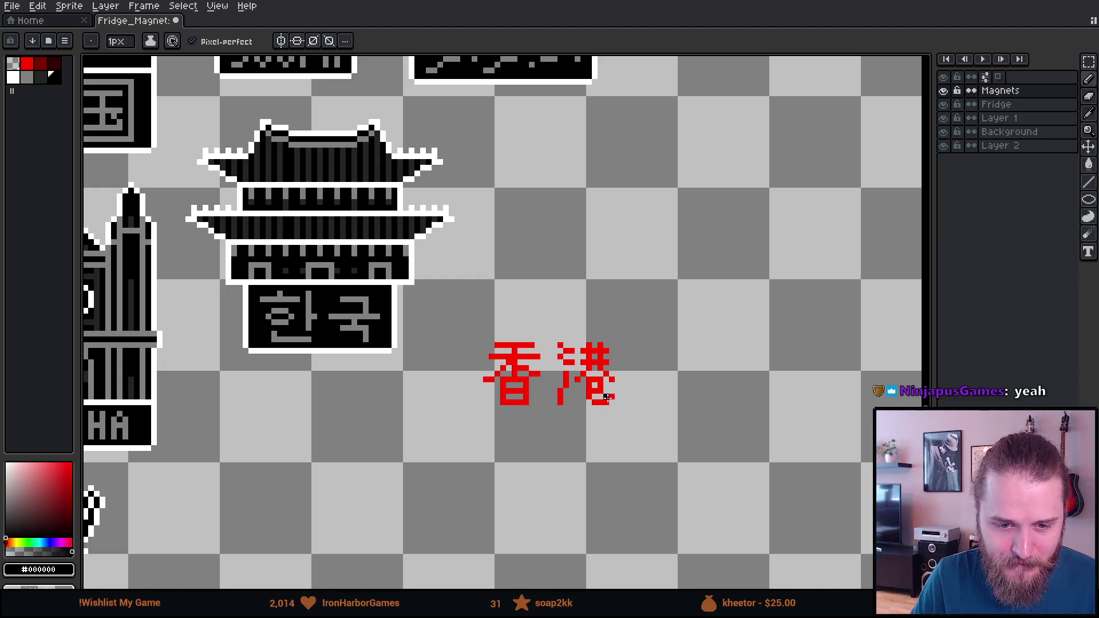
{"action": "mouse_move", "coordinate": [329, 349]}
{"action": "left_mouse_down"}
{"action": "mouse_move", "coordinate": [400, 392]}
{"action": "mouse_move", "coordinate": [645, 397]}
{"action": "mouse_move", "coordinate": [626, 395]}
{"action": "left_mouse_up"}
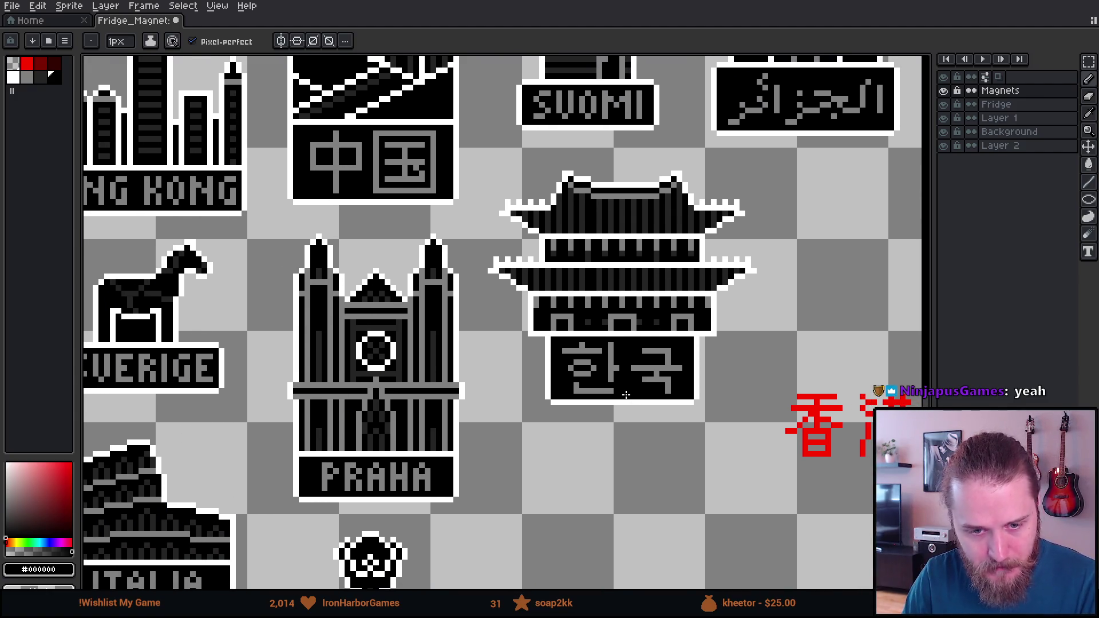
{"action": "scroll", "coordinate": [626, 395], "scroll_direction": "down", "scroll_amount": 2}
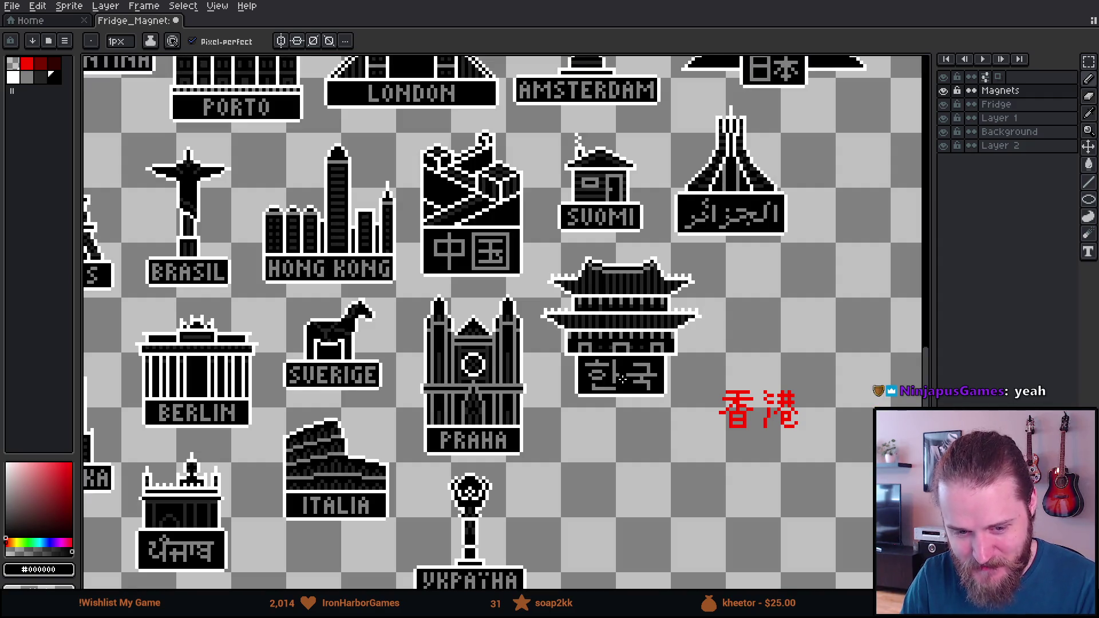
{"action": "scroll", "coordinate": [622, 378], "scroll_direction": "down", "scroll_amount": 1}
{"action": "scroll", "coordinate": [743, 373], "scroll_direction": "up", "scroll_amount": 1}
{"action": "scroll", "coordinate": [744, 372], "scroll_direction": "down", "scroll_amount": 1}
{"action": "scroll", "coordinate": [744, 372], "scroll_direction": "up", "scroll_amount": 5}
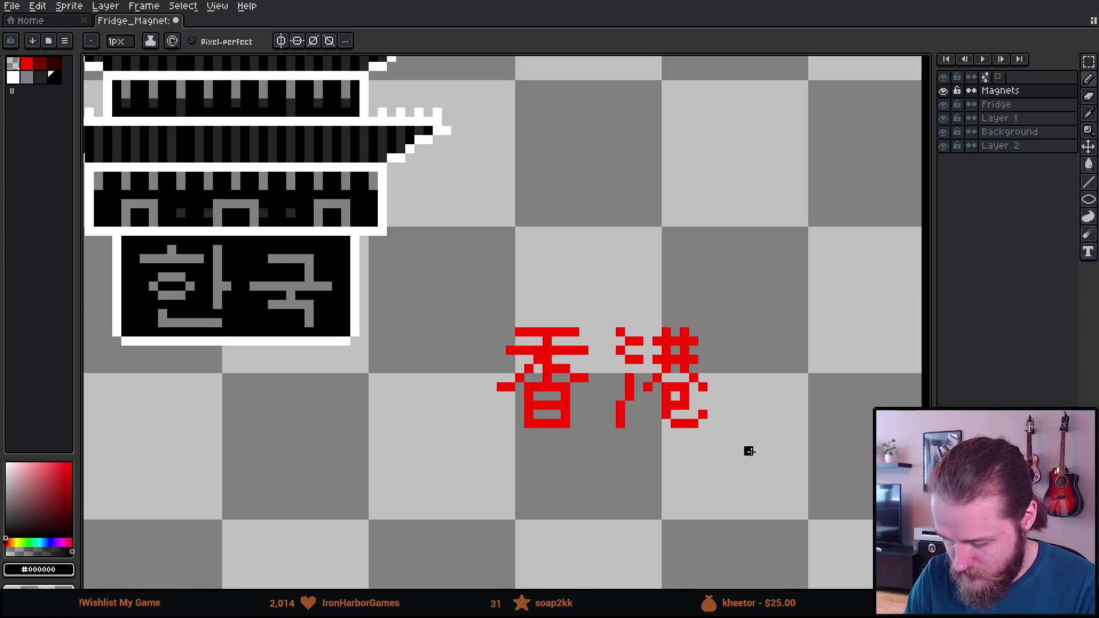
{"action": "mouse_move", "coordinate": [745, 449]}
{"action": "left_mouse_down"}
{"action": "mouse_move", "coordinate": [663, 433]}
{"action": "mouse_move", "coordinate": [591, 459]}
{"action": "left_mouse_up"}
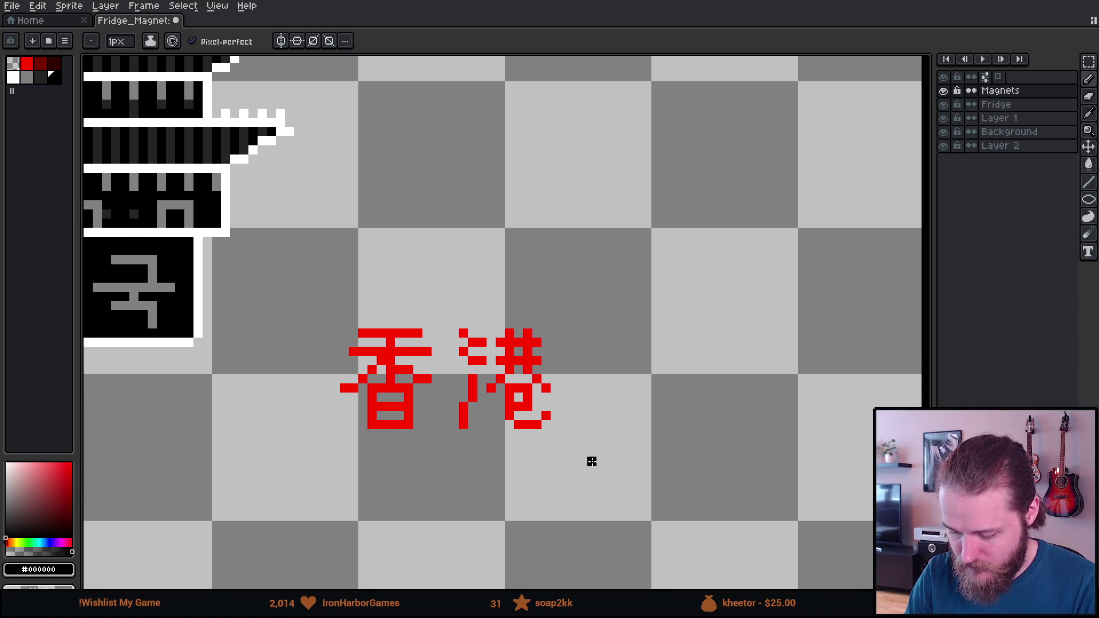
{"action": "scroll", "coordinate": [591, 452], "scroll_direction": "down", "scroll_amount": 1}
{"action": "scroll", "coordinate": [594, 453], "scroll_direction": "down", "scroll_amount": 1}
{"action": "scroll", "coordinate": [591, 451], "scroll_direction": "down", "scroll_amount": 2}
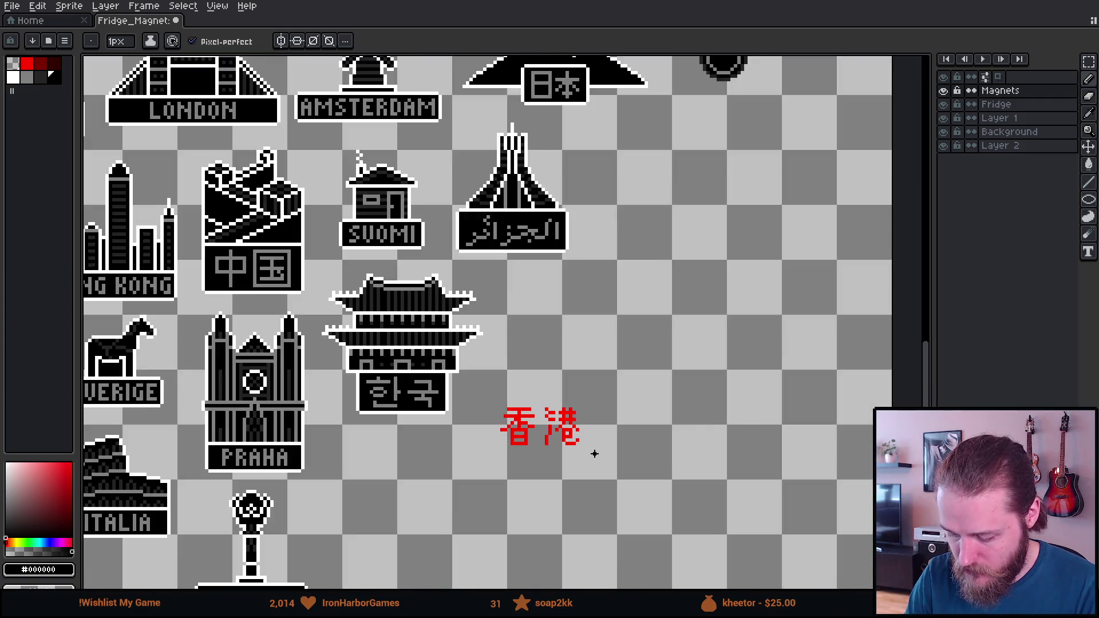
{"action": "scroll", "coordinate": [595, 449], "scroll_direction": "down", "scroll_amount": 2}
{"action": "mouse_move", "coordinate": [618, 436]}
{"action": "left_mouse_down"}
{"action": "mouse_move", "coordinate": [635, 438]}
{"action": "mouse_move", "coordinate": [616, 456]}
{"action": "left_mouse_up"}
{"action": "scroll", "coordinate": [596, 434], "scroll_direction": "up", "scroll_amount": 1}
{"action": "scroll", "coordinate": [599, 453], "scroll_direction": "up", "scroll_amount": 1}
{"action": "scroll", "coordinate": [593, 448], "scroll_direction": "down", "scroll_amount": 1}
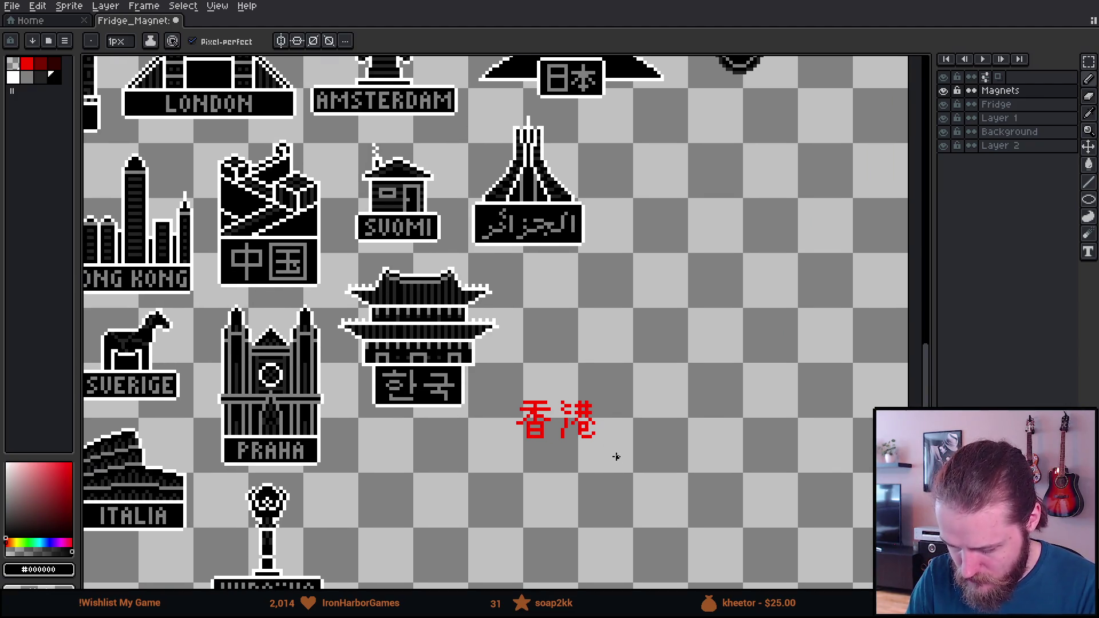
{"action": "scroll", "coordinate": [611, 456], "scroll_direction": "up", "scroll_amount": 1}
{"action": "key", "text": "m"}
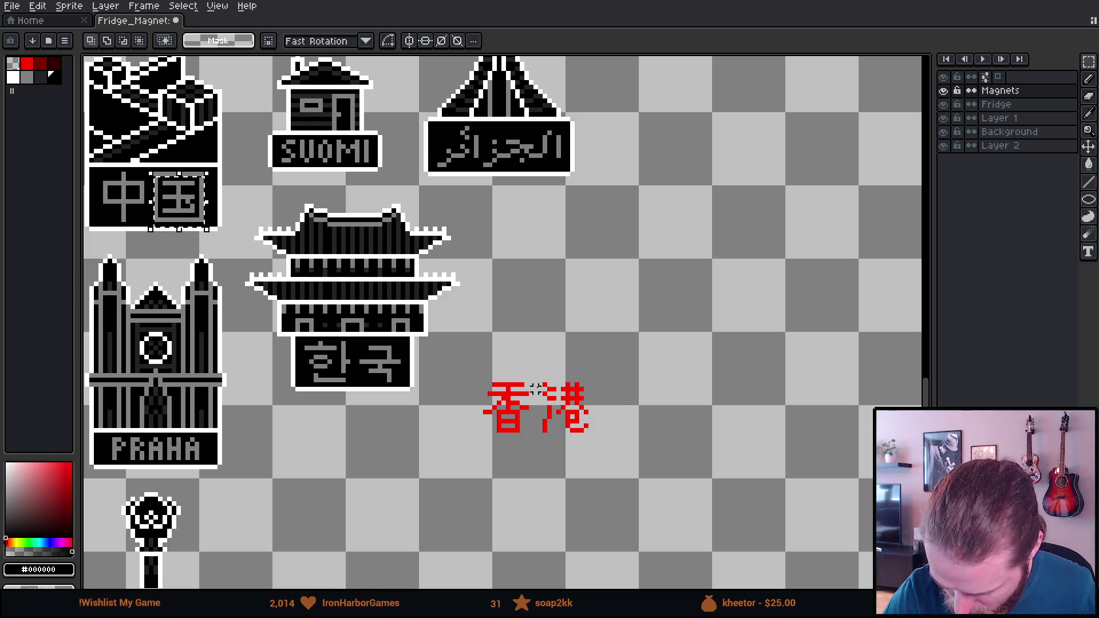
Select the red 港 character, then clear the selection.
{"action": "left_click_drag", "start_coordinate": [542, 381], "coordinate": [618, 430]}
{"action": "left_click", "coordinate": [633, 450]}
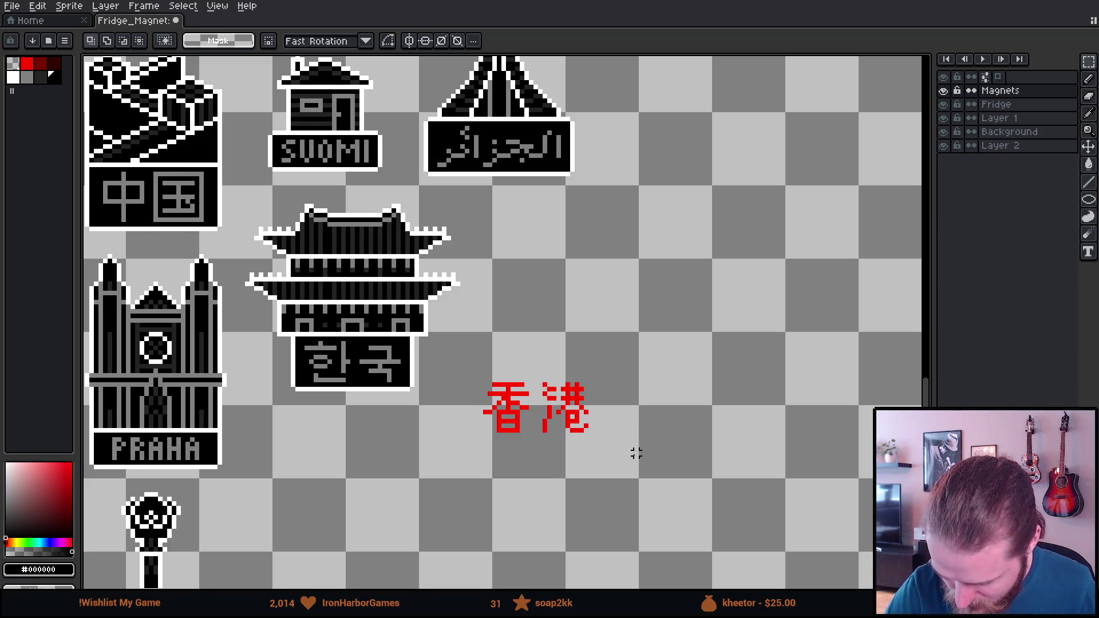
{"action": "scroll", "coordinate": [604, 366], "scroll_direction": "up", "scroll_amount": 4}
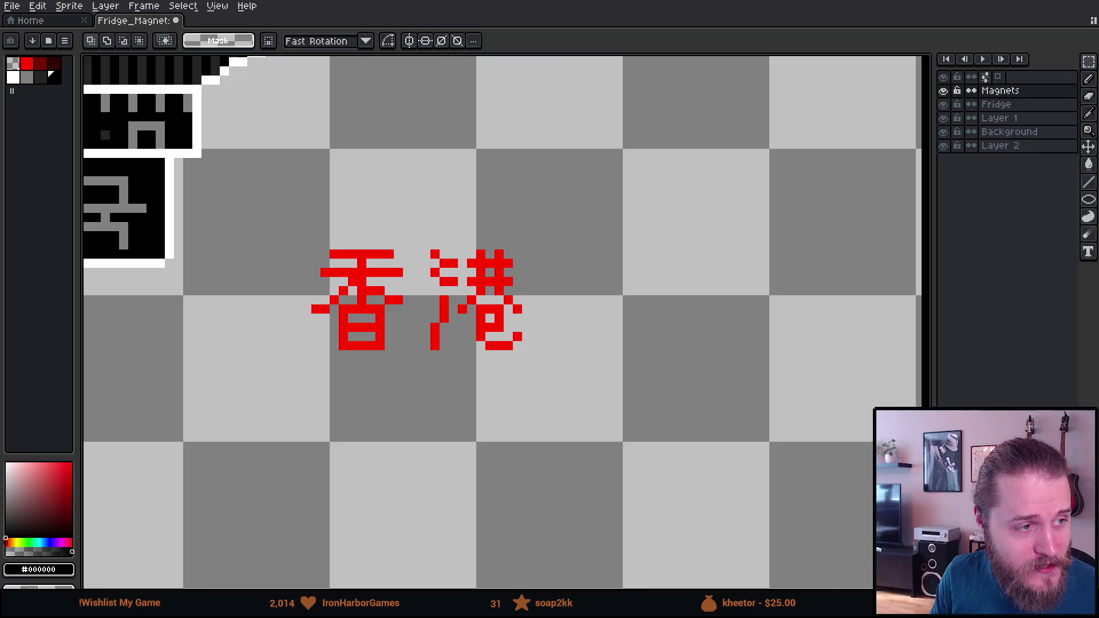
{"action": "scroll", "coordinate": [481, 409], "scroll_direction": "down", "scroll_amount": 2}
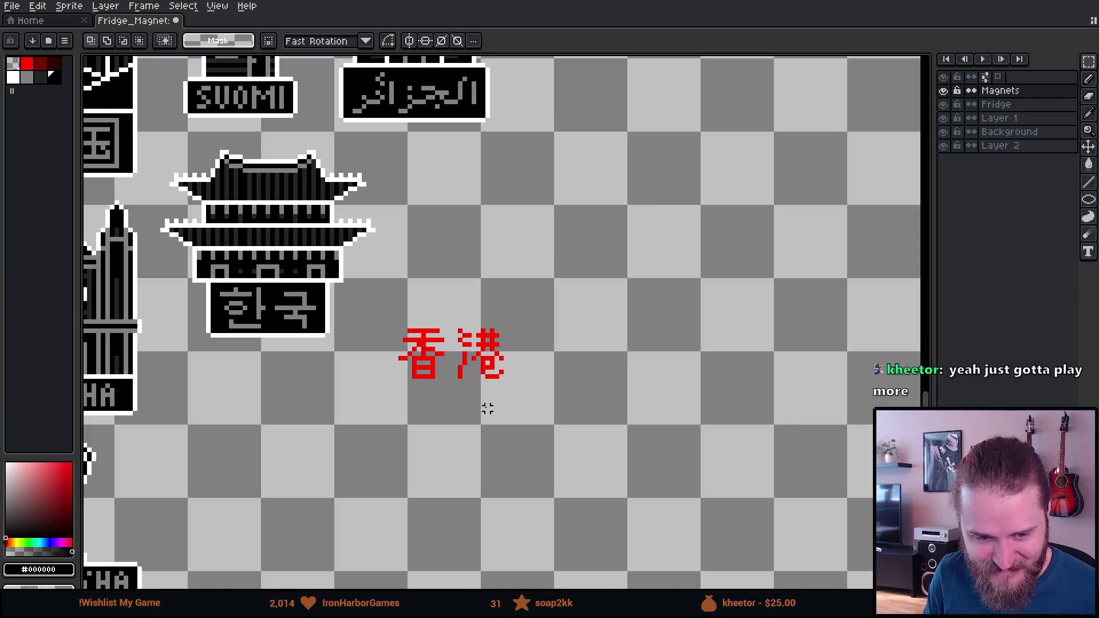
Move the red 香港 text up and right beside the Korea magnet and commit it.
{"action": "left_click_drag", "start_coordinate": [481, 344], "coordinate": [561, 359]}
{"action": "left_click_drag", "start_coordinate": [464, 324], "coordinate": [629, 438]}
{"action": "mouse_move", "coordinate": [544, 386]}
{"action": "left_mouse_down"}
{"action": "mouse_move", "coordinate": [613, 355]}
{"action": "mouse_move", "coordinate": [608, 326]}
{"action": "mouse_move", "coordinate": [628, 277]}
{"action": "left_mouse_up"}
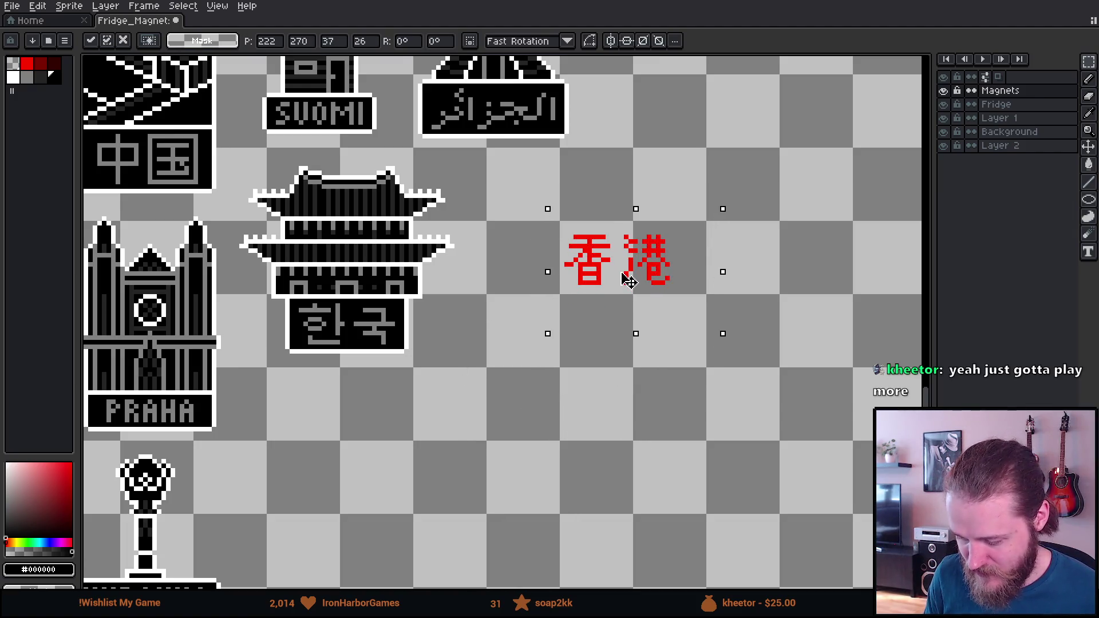
{"action": "left_click", "coordinate": [488, 429]}
{"action": "scroll", "coordinate": [488, 437], "scroll_direction": "down", "scroll_amount": 2}
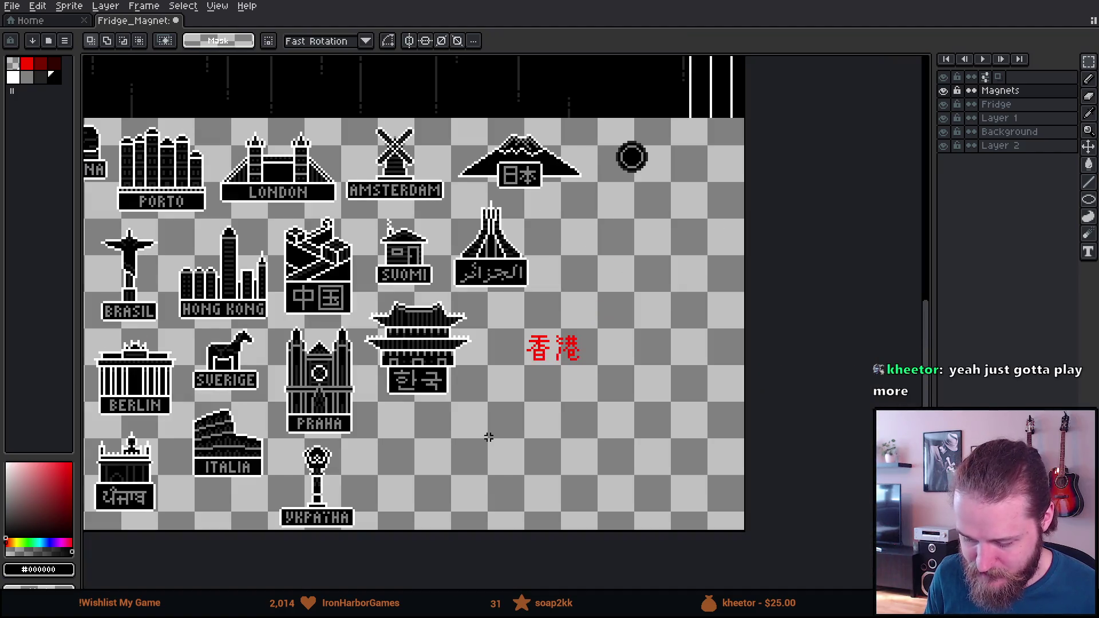
{"action": "left_click_drag", "start_coordinate": [372, 433], "coordinate": [464, 450]}
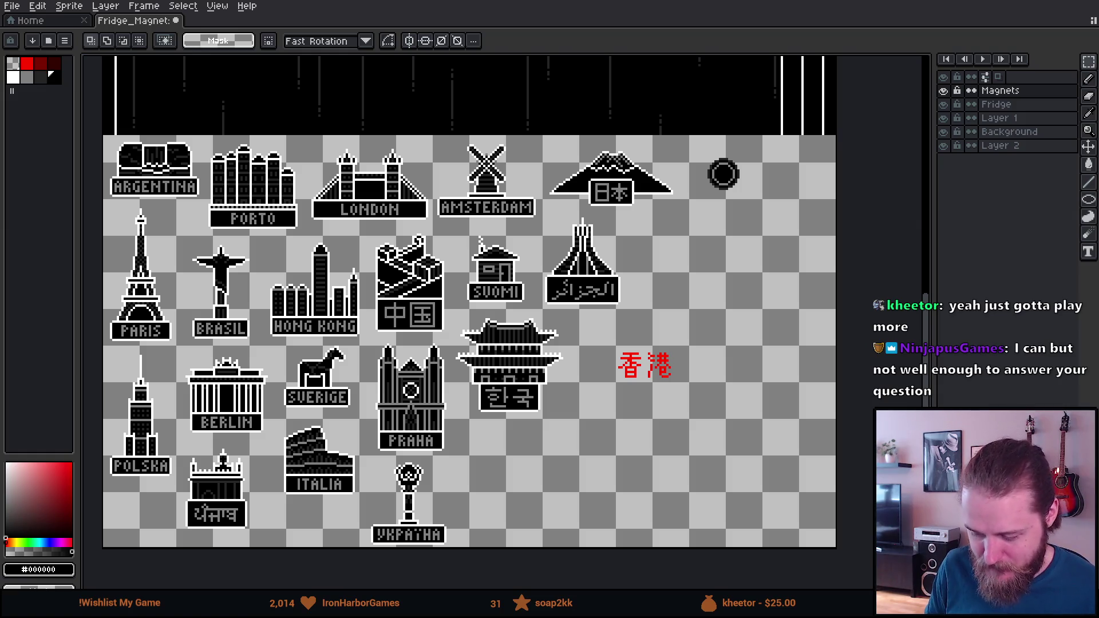
{"action": "scroll", "coordinate": [376, 271], "scroll_direction": "down", "scroll_amount": 3}
{"action": "scroll", "coordinate": [343, 268], "scroll_direction": "up", "scroll_amount": 3}
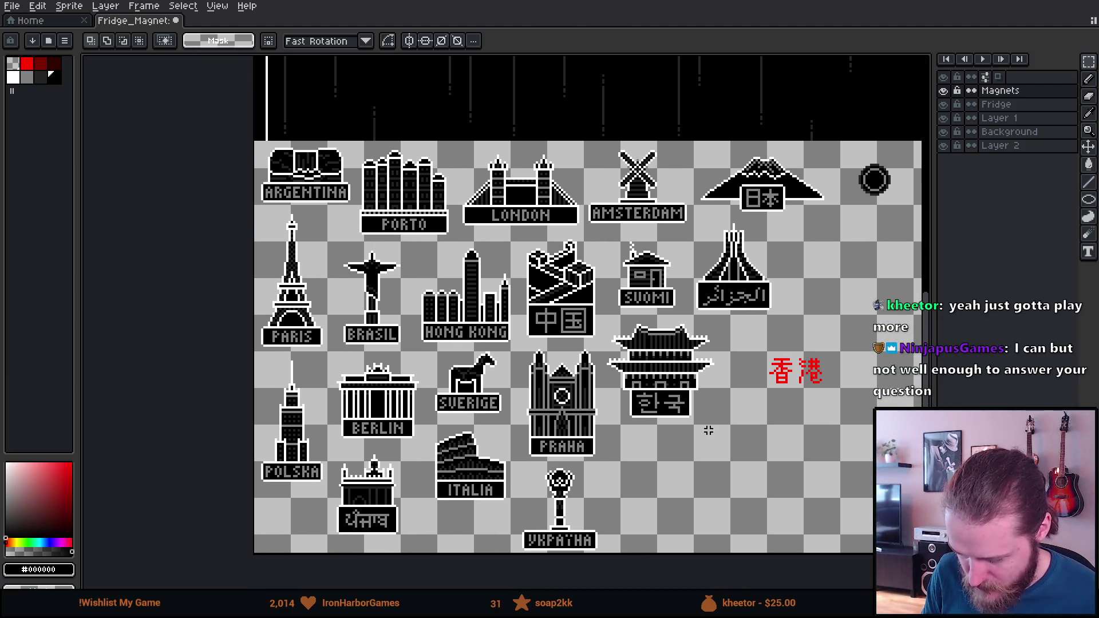
{"action": "scroll", "coordinate": [816, 321], "scroll_direction": "down", "scroll_amount": 2}
{"action": "scroll", "coordinate": [763, 393], "scroll_direction": "up", "scroll_amount": 2}
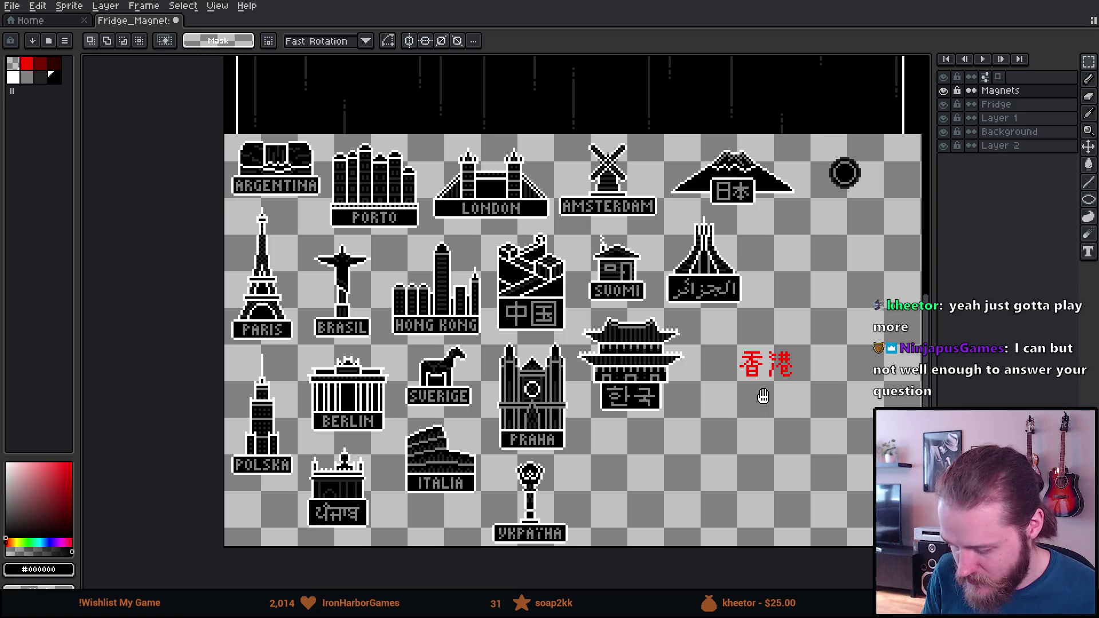
{"action": "scroll", "coordinate": [763, 395], "scroll_direction": "up", "scroll_amount": 1}
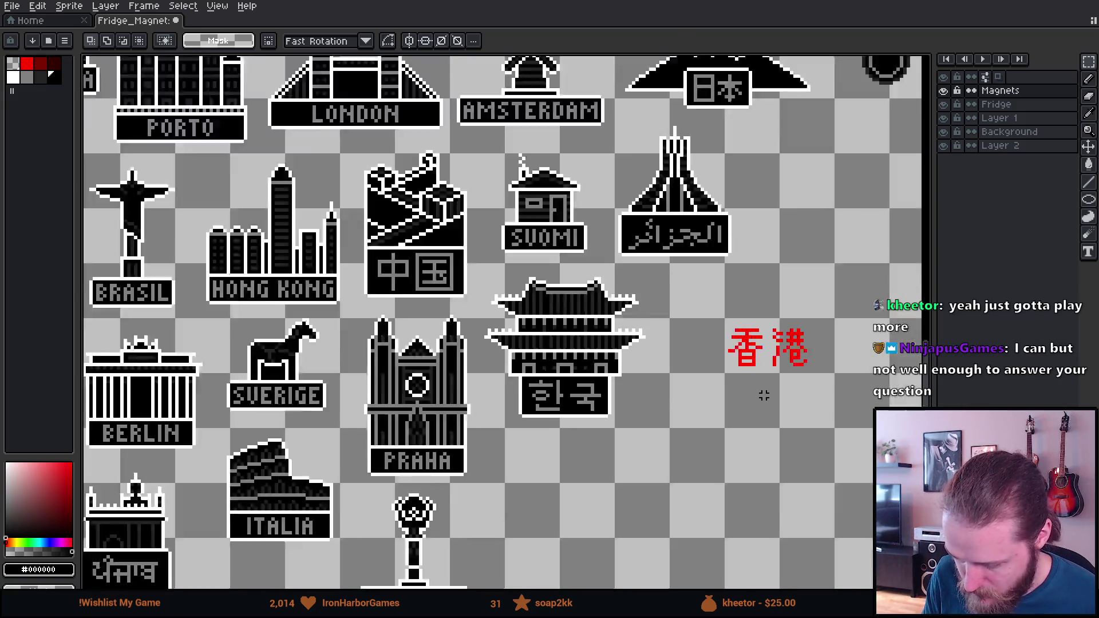
{"action": "scroll", "coordinate": [762, 393], "scroll_direction": "down", "scroll_amount": 2}
{"action": "scroll", "coordinate": [393, 383], "scroll_direction": "up", "scroll_amount": 1}
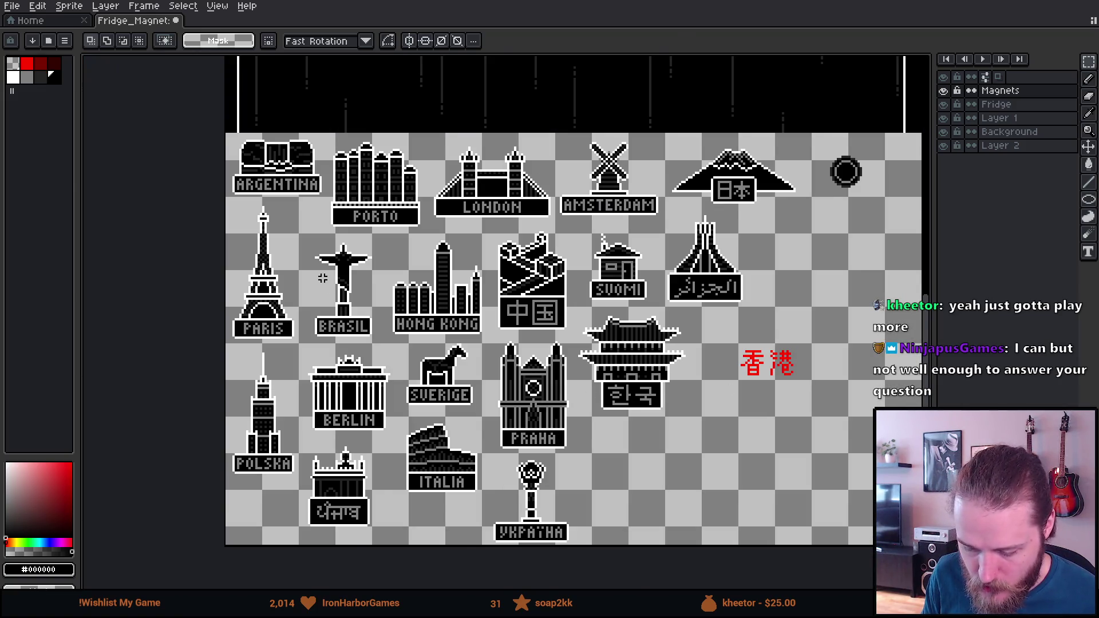
{"action": "scroll", "coordinate": [294, 250], "scroll_direction": "up", "scroll_amount": 2}
{"action": "scroll", "coordinate": [217, 230], "scroll_direction": "down", "scroll_amount": 1}
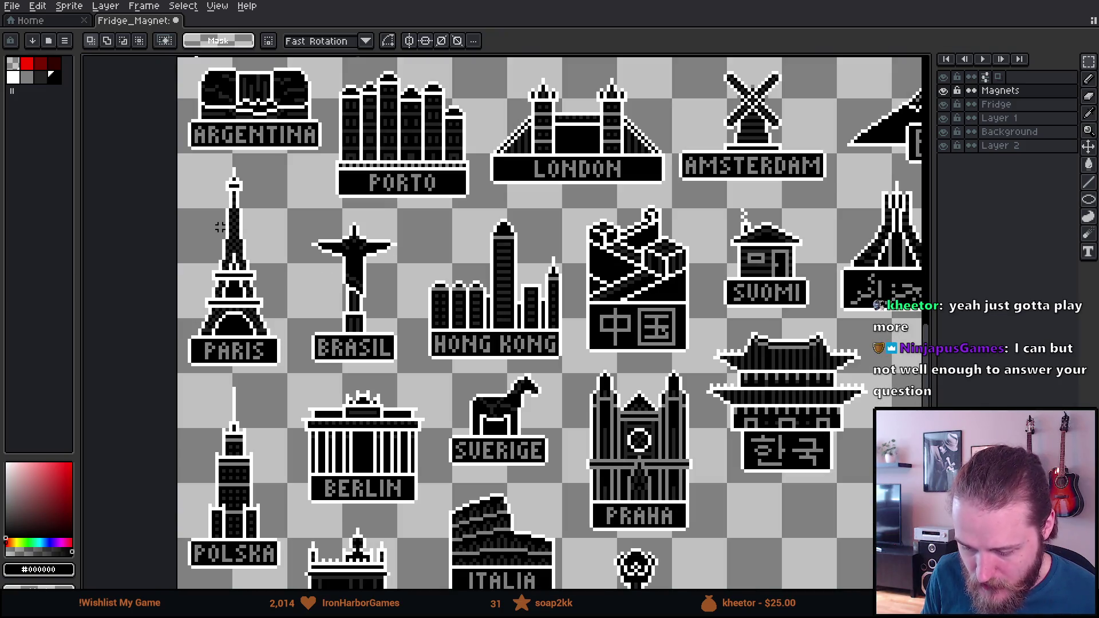
{"action": "scroll", "coordinate": [226, 231], "scroll_direction": "down", "scroll_amount": 1}
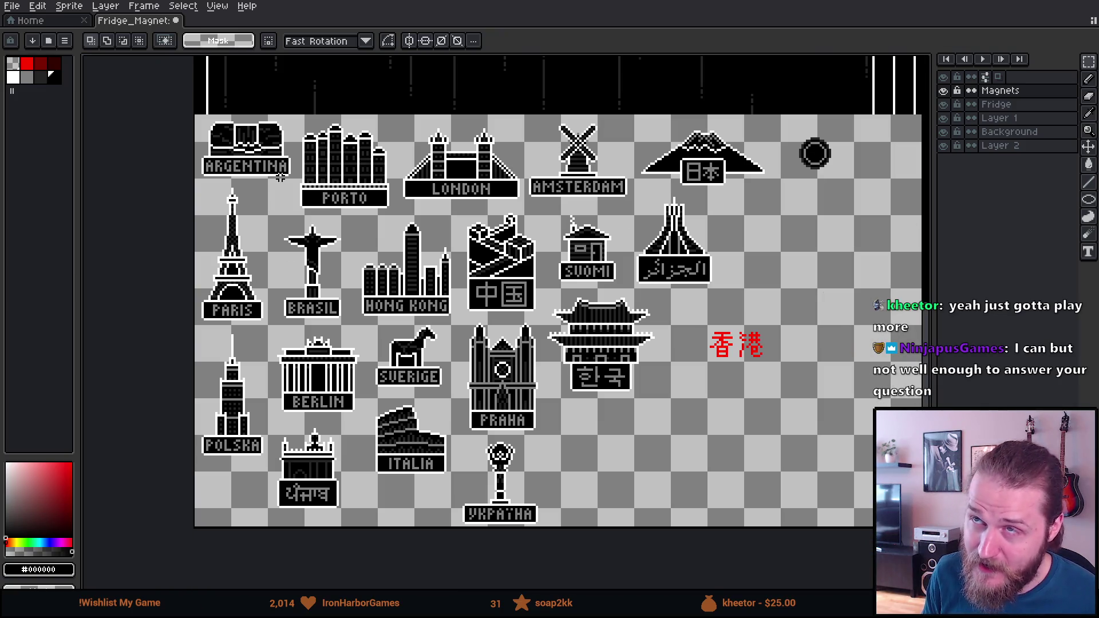
{"action": "scroll", "coordinate": [765, 275], "scroll_direction": "up", "scroll_amount": 5}
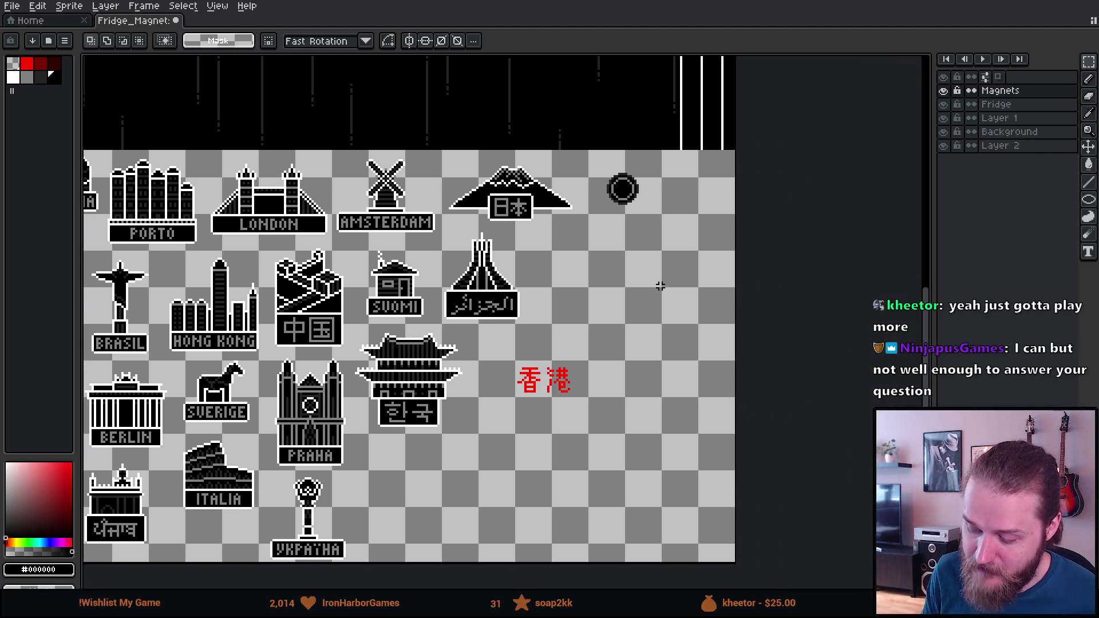
With the black pencil, sketch a 日 character and a 人 beside it.
{"action": "key", "text": "b"}
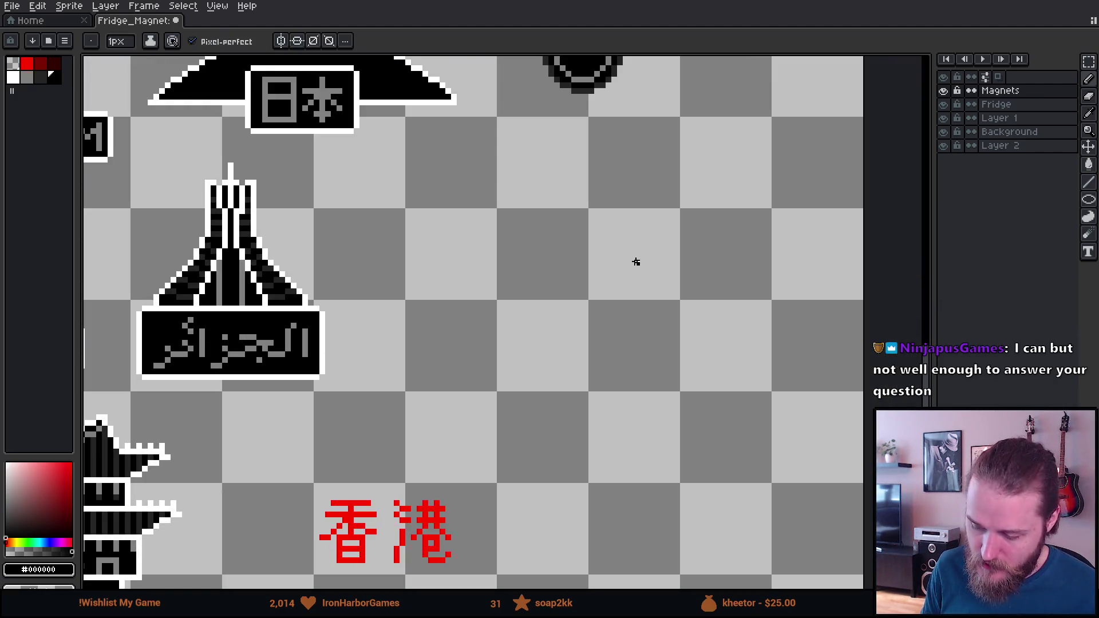
{"action": "mouse_move", "coordinate": [431, 209]}
{"action": "left_mouse_down"}
{"action": "mouse_move", "coordinate": [436, 322]}
{"action": "mouse_move", "coordinate": [489, 328]}
{"action": "left_mouse_up"}
{"action": "left_click_drag", "start_coordinate": [439, 294], "coordinate": [487, 291]}
{"action": "left_click_drag", "start_coordinate": [439, 244], "coordinate": [474, 239]}
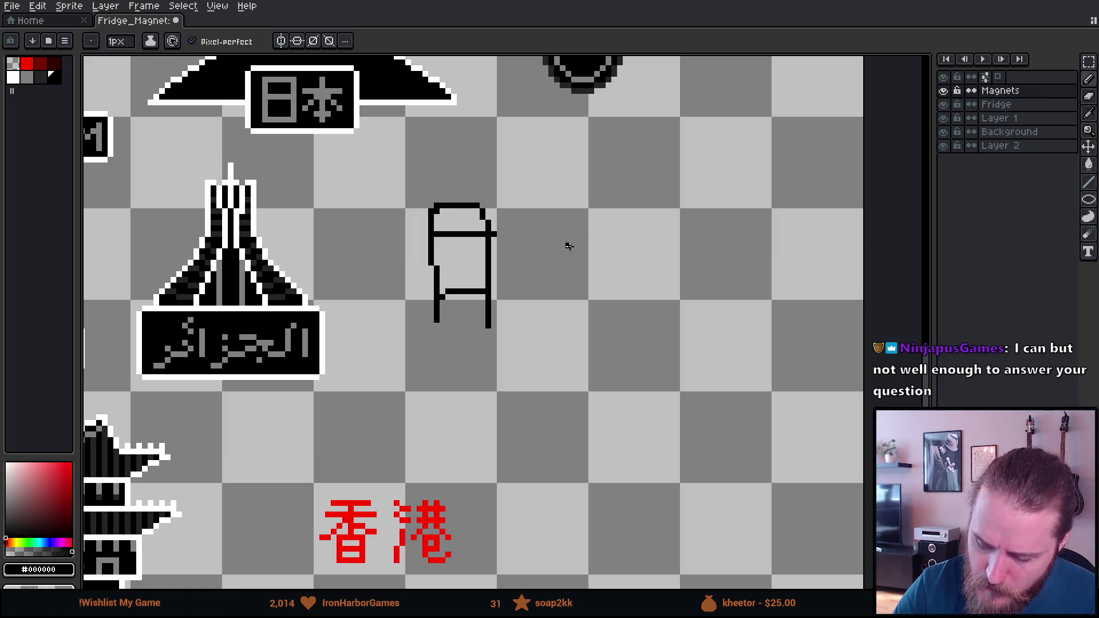
{"action": "mouse_move", "coordinate": [541, 310]}
{"action": "left_mouse_down"}
{"action": "mouse_move", "coordinate": [604, 217]}
{"action": "mouse_move", "coordinate": [692, 314]}
{"action": "left_mouse_up"}
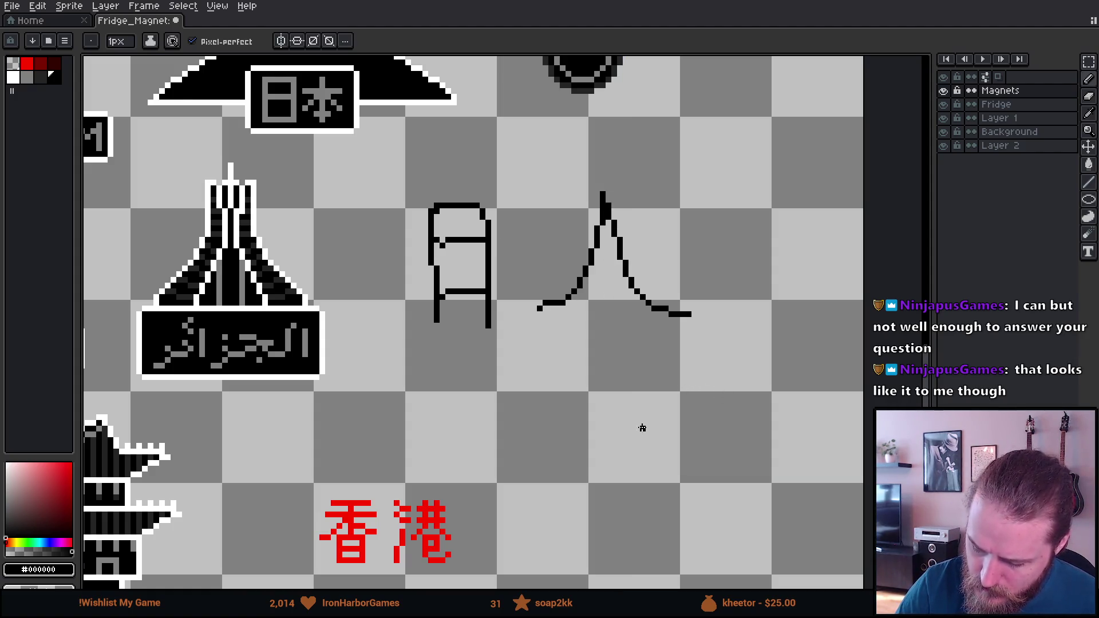
Sketch a 木 character with stem, bar and both falling strokes in the empty space below.
{"action": "left_click_drag", "start_coordinate": [640, 430], "coordinate": [623, 378]}
{"action": "left_click_drag", "start_coordinate": [604, 289], "coordinate": [604, 464]}
{"action": "left_click_drag", "start_coordinate": [558, 331], "coordinate": [669, 331]}
{"action": "mouse_move", "coordinate": [600, 338]}
{"action": "left_mouse_down"}
{"action": "mouse_move", "coordinate": [518, 402]}
{"action": "mouse_move", "coordinate": [712, 373]}
{"action": "left_mouse_up"}
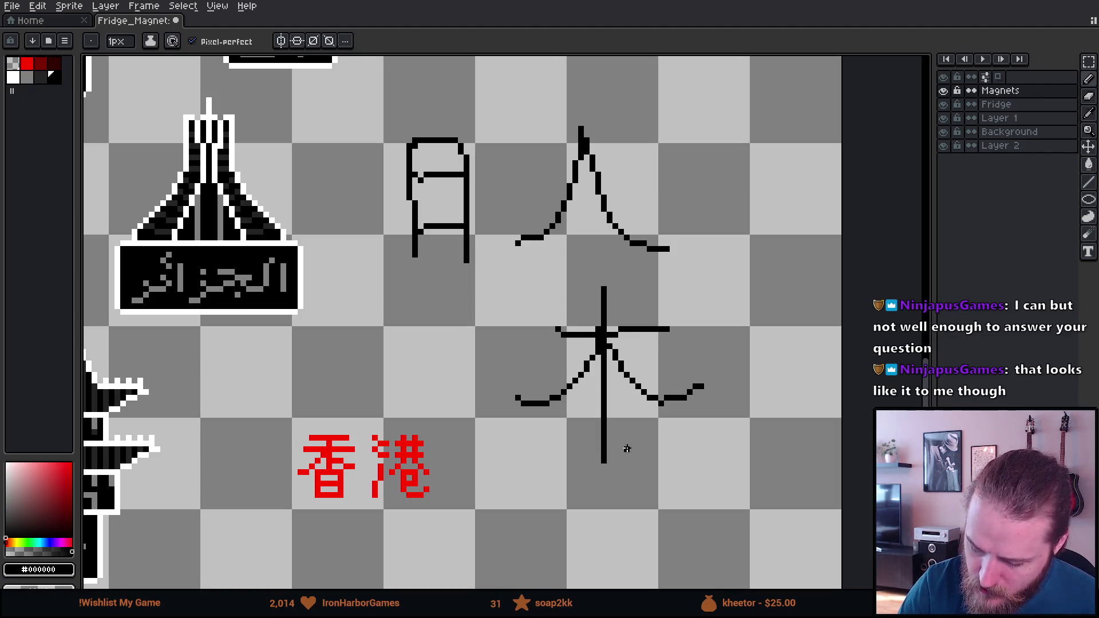
{"action": "left_click_drag", "start_coordinate": [590, 446], "coordinate": [530, 216]}
Draw a second 木 character beside the first.
{"action": "left_click_drag", "start_coordinate": [496, 353], "coordinate": [654, 347]}
{"action": "left_click_drag", "start_coordinate": [577, 301], "coordinate": [571, 502]}
{"action": "mouse_move", "coordinate": [577, 359]}
{"action": "left_mouse_down"}
{"action": "mouse_move", "coordinate": [479, 404]}
{"action": "mouse_move", "coordinate": [676, 428]}
{"action": "left_mouse_up"}
{"action": "mouse_move", "coordinate": [553, 452]}
{"action": "left_mouse_down"}
{"action": "mouse_move", "coordinate": [614, 439]}
{"action": "mouse_move", "coordinate": [601, 480]}
{"action": "mouse_move", "coordinate": [706, 471]}
{"action": "mouse_move", "coordinate": [725, 450]}
{"action": "left_mouse_up"}
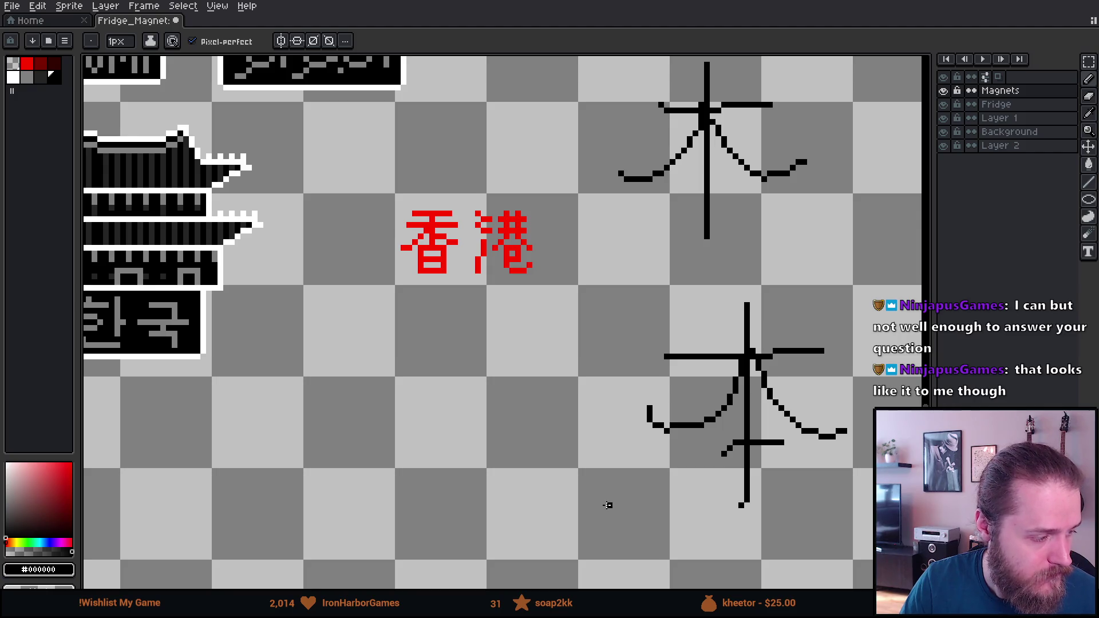
Sketch three small 木 characters below the red 香港 to form 森.
{"action": "left_click_drag", "start_coordinate": [438, 349], "coordinate": [437, 405]}
{"action": "mouse_move", "coordinate": [419, 365]}
{"action": "left_mouse_down"}
{"action": "mouse_move", "coordinate": [457, 366]}
{"action": "mouse_move", "coordinate": [406, 380]}
{"action": "mouse_move", "coordinate": [463, 393]}
{"action": "mouse_move", "coordinate": [466, 456]}
{"action": "mouse_move", "coordinate": [491, 425]}
{"action": "left_mouse_up"}
{"action": "mouse_move", "coordinate": [464, 436]}
{"action": "left_mouse_down"}
{"action": "mouse_move", "coordinate": [442, 444]}
{"action": "mouse_move", "coordinate": [496, 442]}
{"action": "left_mouse_up"}
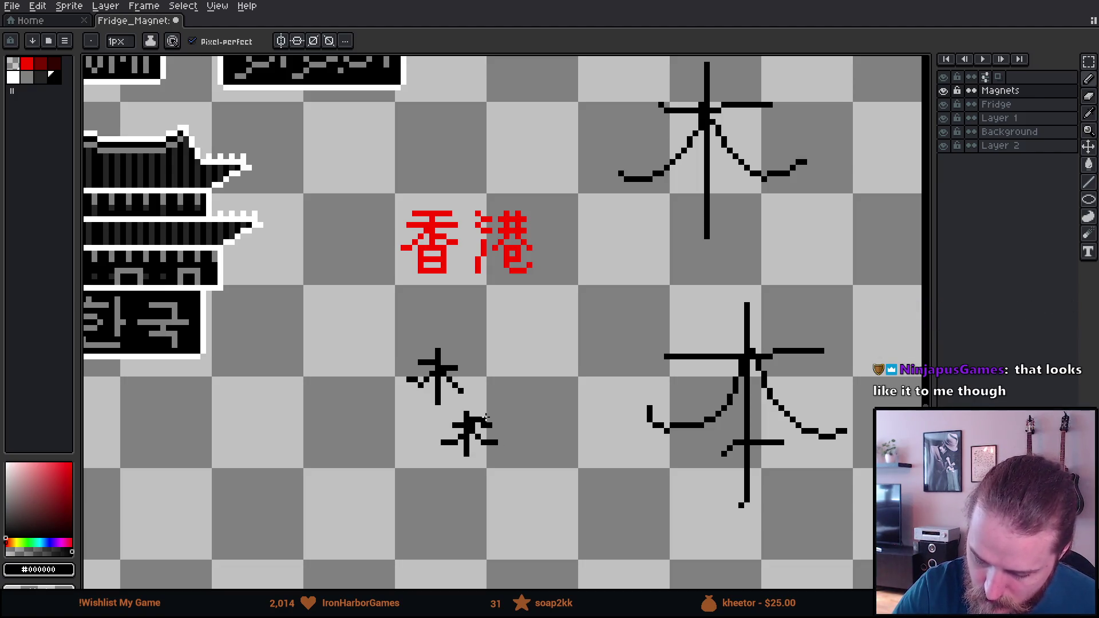
{"action": "left_click_drag", "start_coordinate": [395, 407], "coordinate": [397, 461]}
{"action": "mouse_move", "coordinate": [379, 424]}
{"action": "left_mouse_down"}
{"action": "mouse_move", "coordinate": [424, 424]}
{"action": "mouse_move", "coordinate": [406, 437]}
{"action": "mouse_move", "coordinate": [427, 457]}
{"action": "left_mouse_up"}
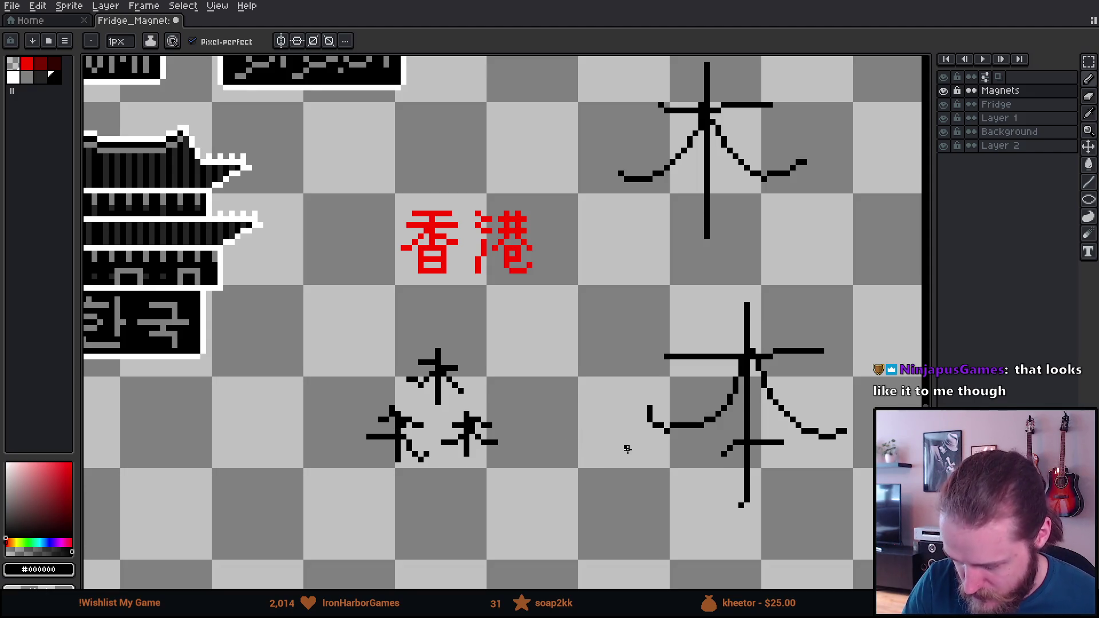
Draw the two trees of a 林 character near the sketches.
{"action": "mouse_move", "coordinate": [718, 382]}
{"action": "left_mouse_down"}
{"action": "mouse_move", "coordinate": [608, 473]}
{"action": "mouse_move", "coordinate": [736, 373]}
{"action": "mouse_move", "coordinate": [780, 290]}
{"action": "mouse_move", "coordinate": [728, 181]}
{"action": "mouse_move", "coordinate": [743, 187]}
{"action": "left_mouse_up"}
{"action": "left_click_drag", "start_coordinate": [498, 281], "coordinate": [498, 404]}
{"action": "mouse_move", "coordinate": [480, 312]}
{"action": "left_mouse_down"}
{"action": "mouse_move", "coordinate": [518, 312]}
{"action": "mouse_move", "coordinate": [475, 369]}
{"action": "left_mouse_up"}
{"action": "left_click_drag", "start_coordinate": [501, 332], "coordinate": [536, 370]}
{"action": "left_click_drag", "start_coordinate": [561, 287], "coordinate": [567, 401]}
{"action": "left_click_drag", "start_coordinate": [536, 317], "coordinate": [593, 325]}
{"action": "mouse_move", "coordinate": [561, 344]}
{"action": "left_mouse_down"}
{"action": "mouse_move", "coordinate": [537, 371]}
{"action": "mouse_move", "coordinate": [601, 380]}
{"action": "left_mouse_up"}
Finish the 林, then draw a circle around the 森 group and undo it.
{"action": "left_click_drag", "start_coordinate": [581, 253], "coordinate": [544, 519]}
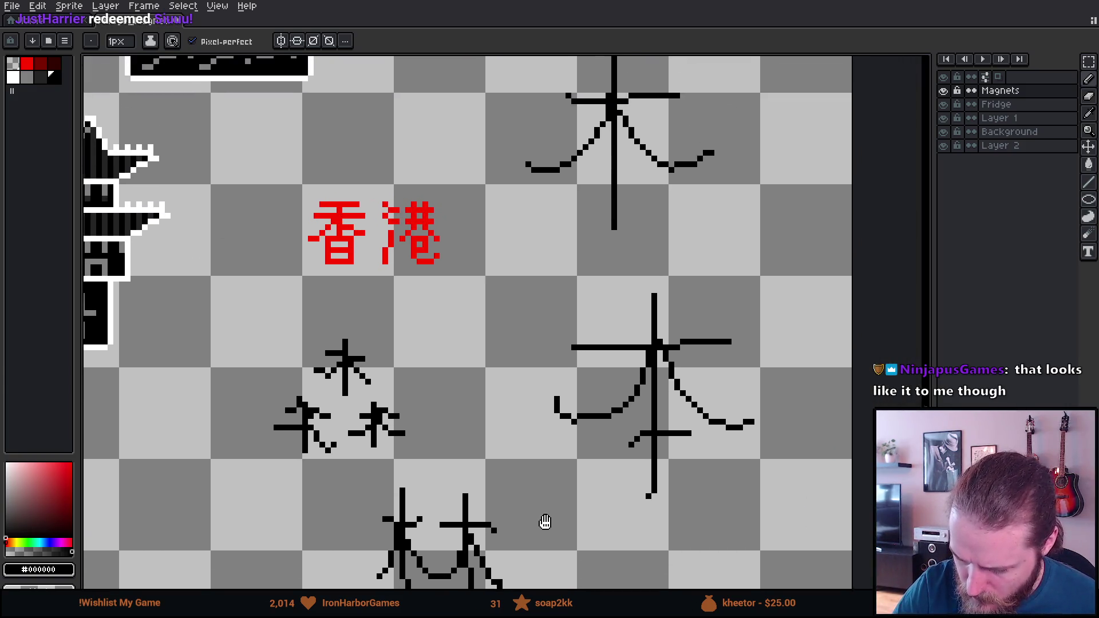
{"action": "left_click_drag", "start_coordinate": [451, 443], "coordinate": [574, 245]}
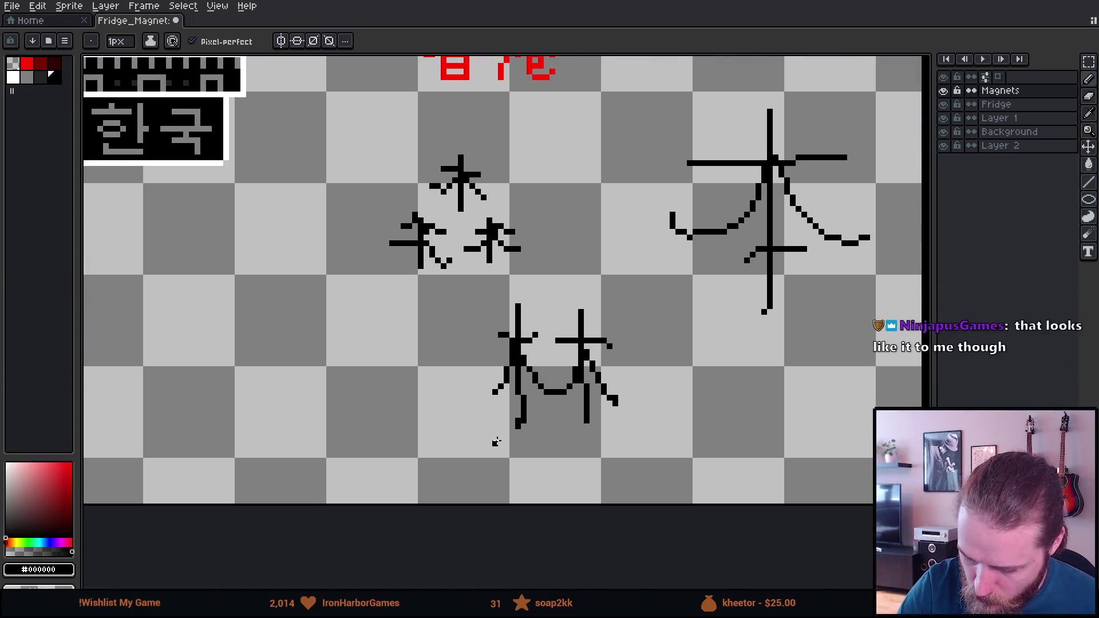
{"action": "mouse_move", "coordinate": [472, 145]}
{"action": "left_mouse_down"}
{"action": "mouse_move", "coordinate": [452, 127]}
{"action": "mouse_move", "coordinate": [415, 152]}
{"action": "left_mouse_up"}
{"action": "key", "text": "ctrl+z"}
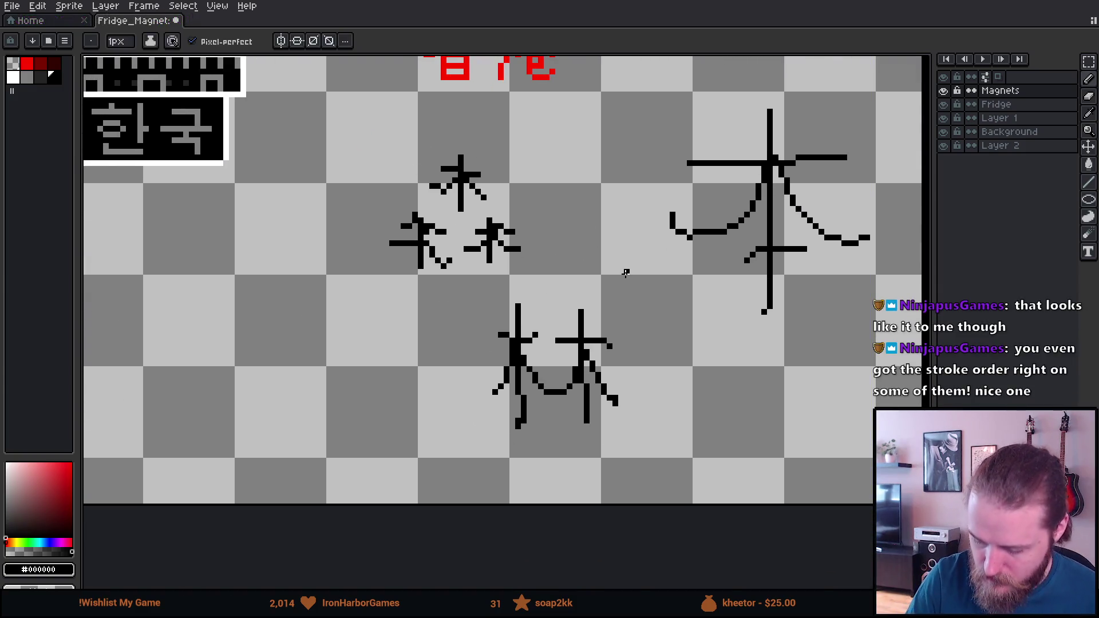
Sketch a 中 character near 香港 and the Korea magnet, then review the kanji sketches.
{"action": "mouse_move", "coordinate": [670, 347]}
{"action": "left_mouse_down"}
{"action": "mouse_move", "coordinate": [694, 363]}
{"action": "mouse_move", "coordinate": [767, 334]}
{"action": "left_mouse_up"}
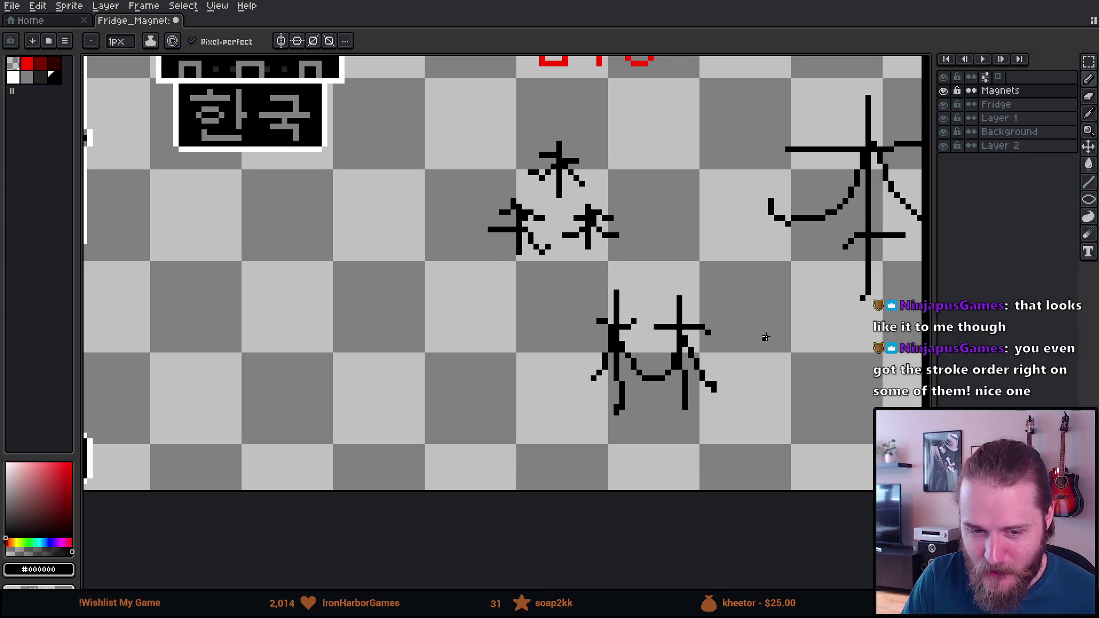
{"action": "mouse_move", "coordinate": [762, 325]}
{"action": "left_mouse_down"}
{"action": "mouse_move", "coordinate": [584, 467]}
{"action": "mouse_move", "coordinate": [579, 488]}
{"action": "mouse_move", "coordinate": [724, 445]}
{"action": "mouse_move", "coordinate": [834, 336]}
{"action": "left_mouse_up"}
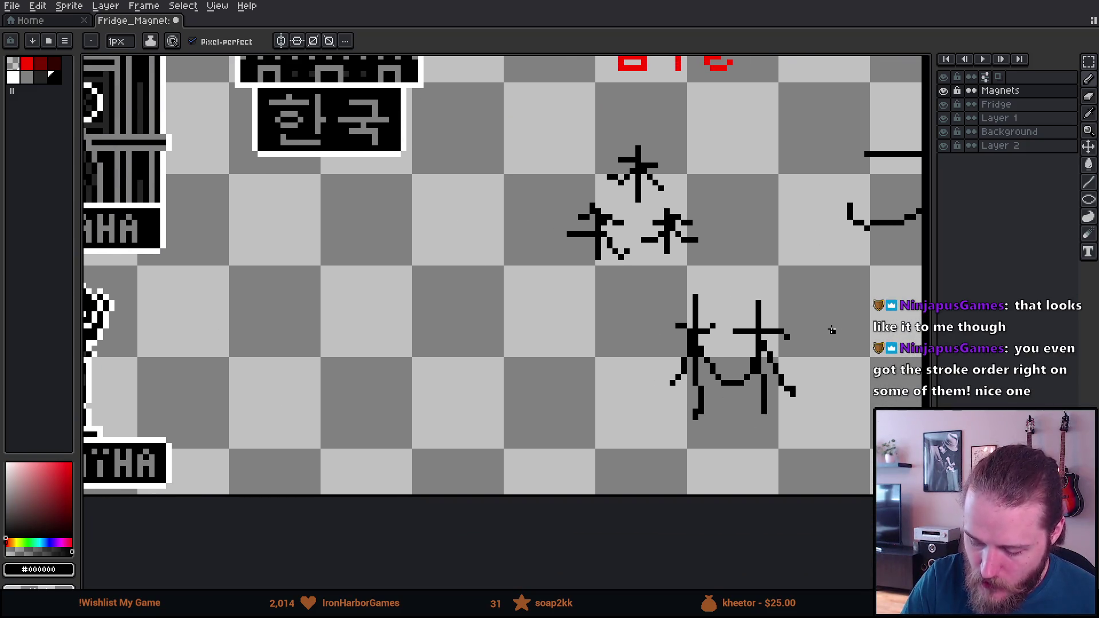
{"action": "left_click_drag", "start_coordinate": [387, 261], "coordinate": [392, 441]}
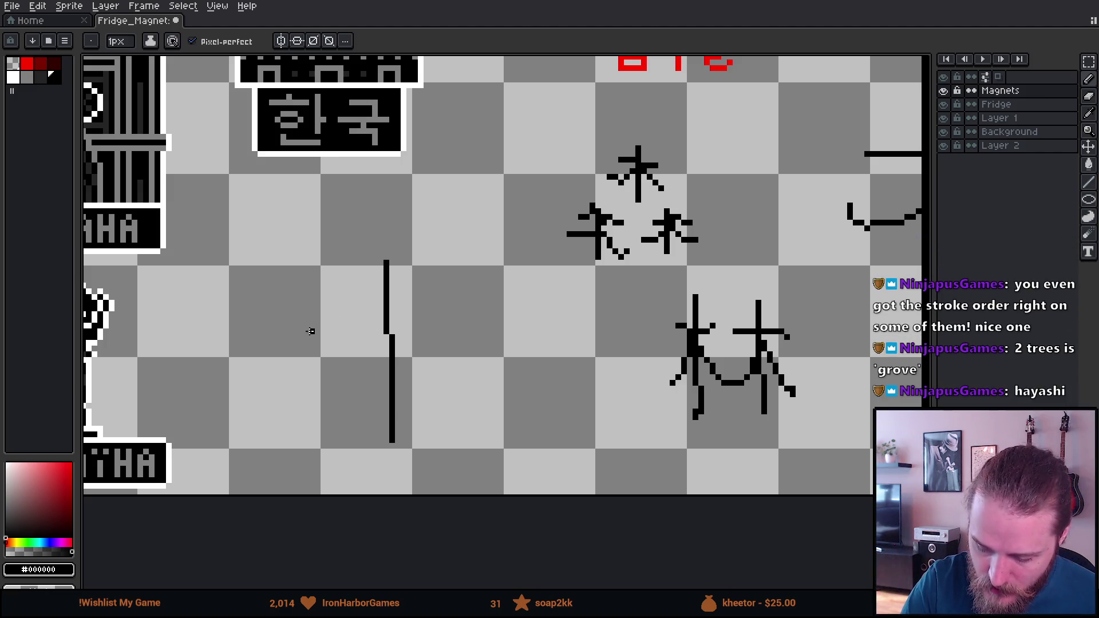
{"action": "mouse_move", "coordinate": [314, 314]}
{"action": "left_mouse_down"}
{"action": "mouse_move", "coordinate": [467, 306]}
{"action": "mouse_move", "coordinate": [446, 388]}
{"action": "mouse_move", "coordinate": [312, 311]}
{"action": "left_mouse_up"}
{"action": "scroll", "coordinate": [643, 370], "scroll_direction": "up", "scroll_amount": 10}
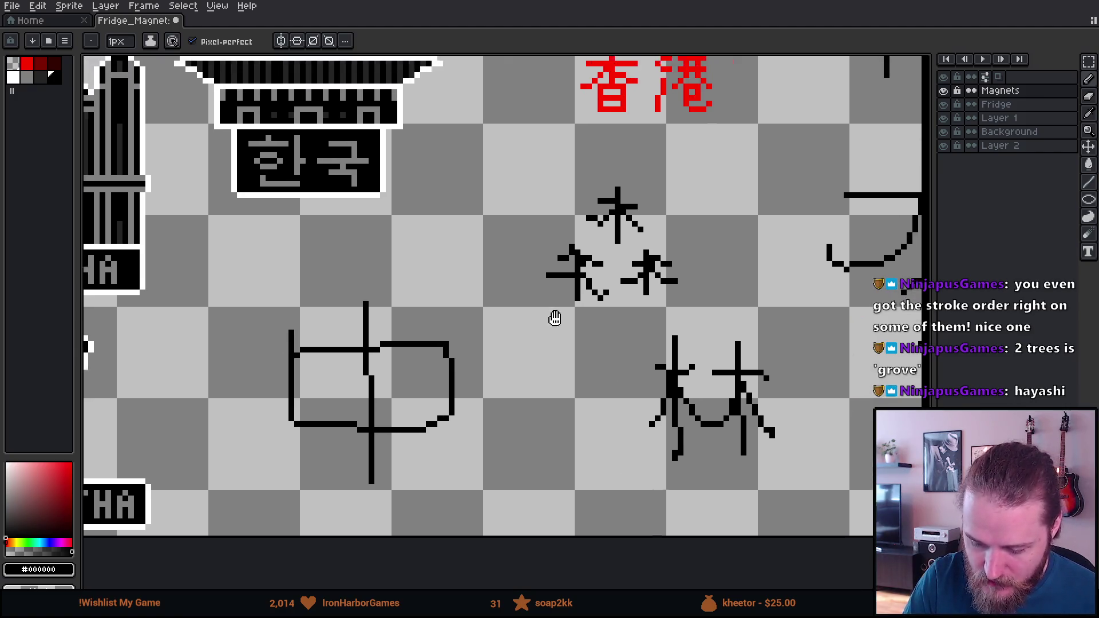
{"action": "scroll", "coordinate": [554, 316], "scroll_direction": "left", "scroll_amount": 8}
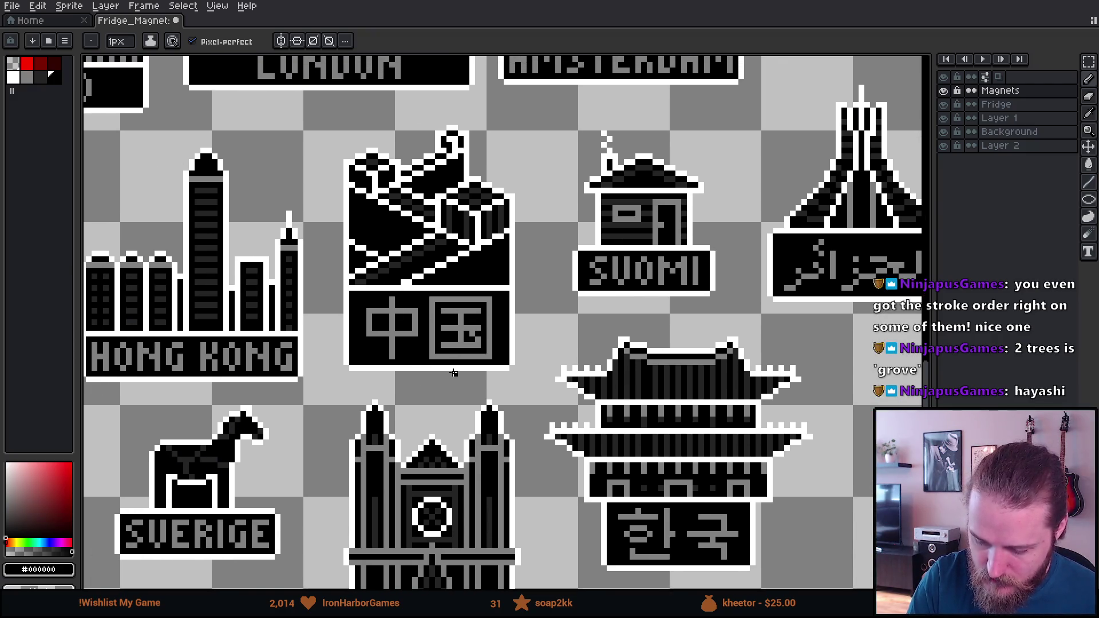
{"action": "mouse_move", "coordinate": [612, 445]}
{"action": "left_mouse_down"}
{"action": "mouse_move", "coordinate": [338, 321]}
{"action": "mouse_move", "coordinate": [434, 332]}
{"action": "mouse_move", "coordinate": [296, 142]}
{"action": "mouse_move", "coordinate": [337, 101]}
{"action": "left_mouse_up"}
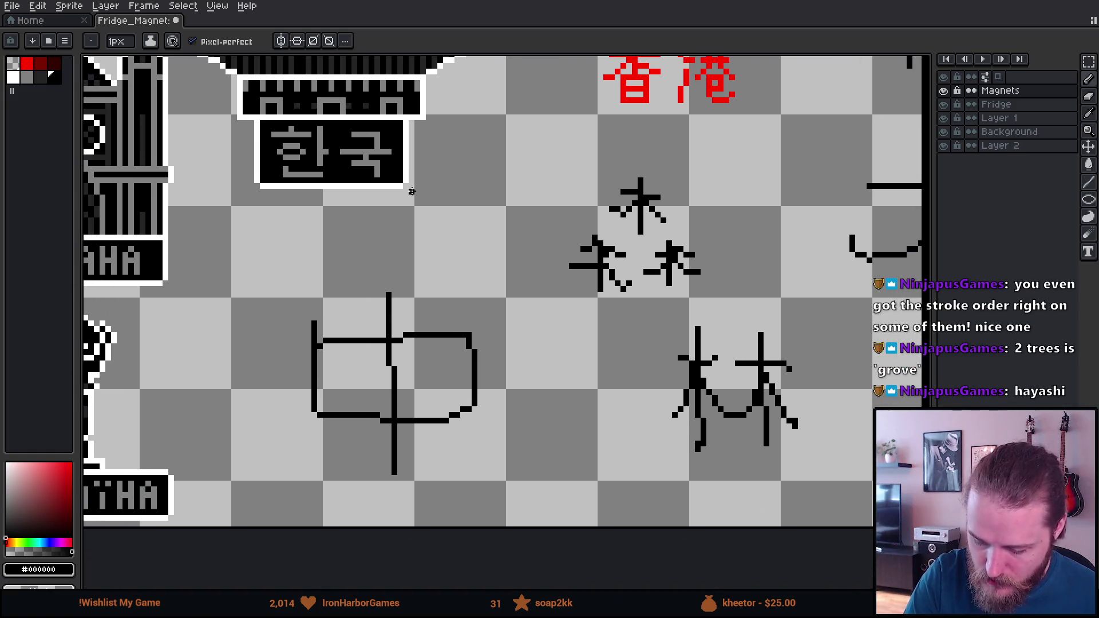